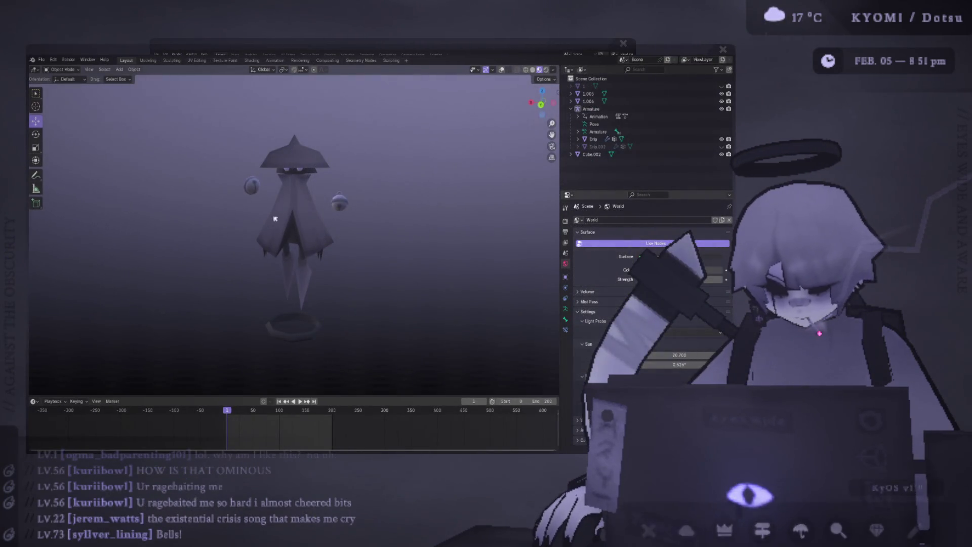
Step: Orbit and pan the view to see the hooded ghost from below and from the front
{"action": "left_click_drag", "start_coordinate": [330, 296], "coordinate": [326, 247]}
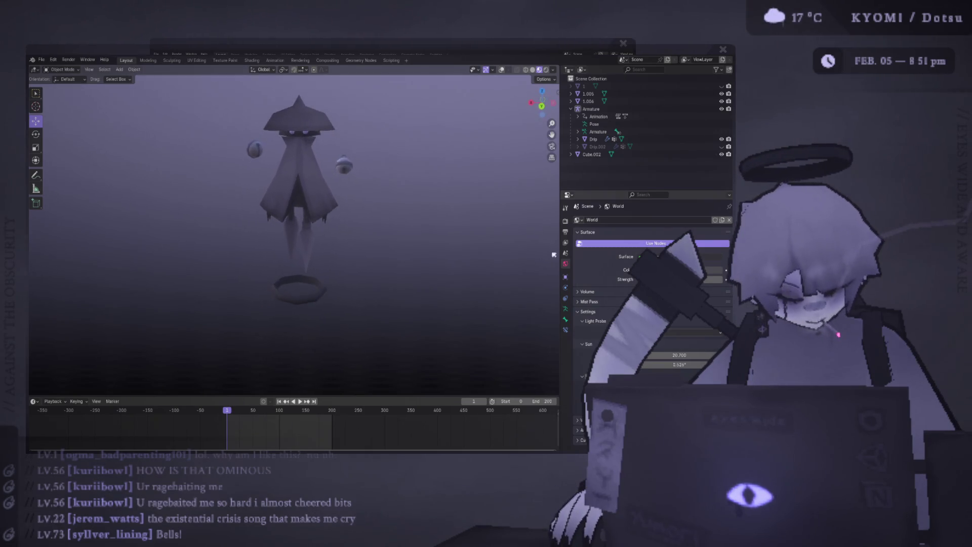
{"action": "mouse_move", "coordinate": [324, 152]}
{"action": "left_mouse_down"}
{"action": "mouse_move", "coordinate": [428, 189]}
{"action": "mouse_move", "coordinate": [412, 186]}
{"action": "left_mouse_up"}
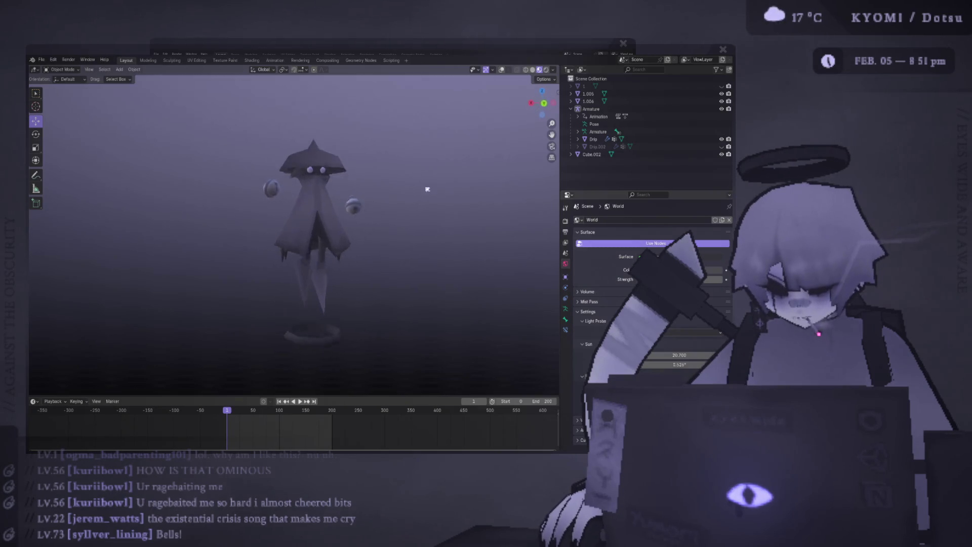
{"action": "mouse_move", "coordinate": [482, 186]}
{"action": "left_mouse_down"}
{"action": "mouse_move", "coordinate": [394, 178]}
{"action": "mouse_move", "coordinate": [470, 191]}
{"action": "left_mouse_up"}
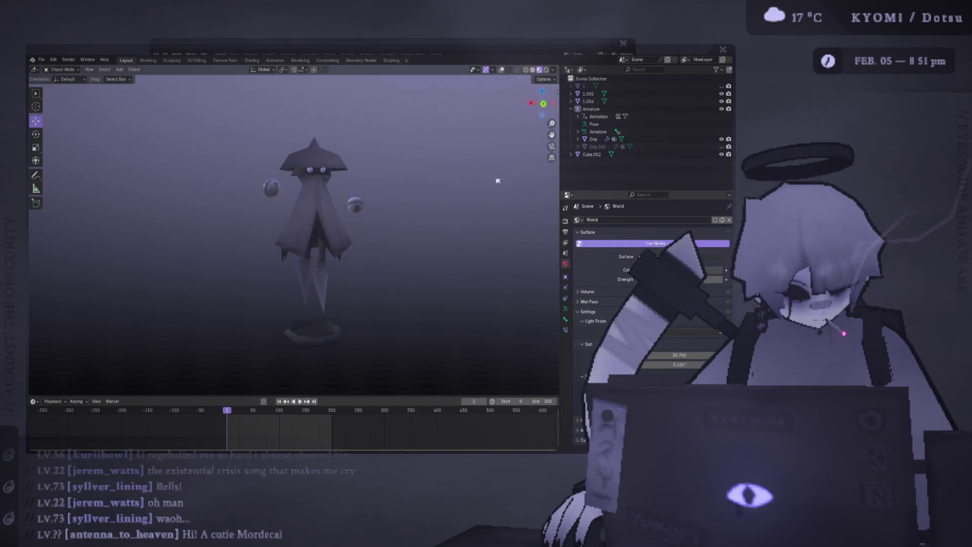
{"action": "scroll", "coordinate": [340, 210], "scroll_direction": "up", "scroll_amount": 6}
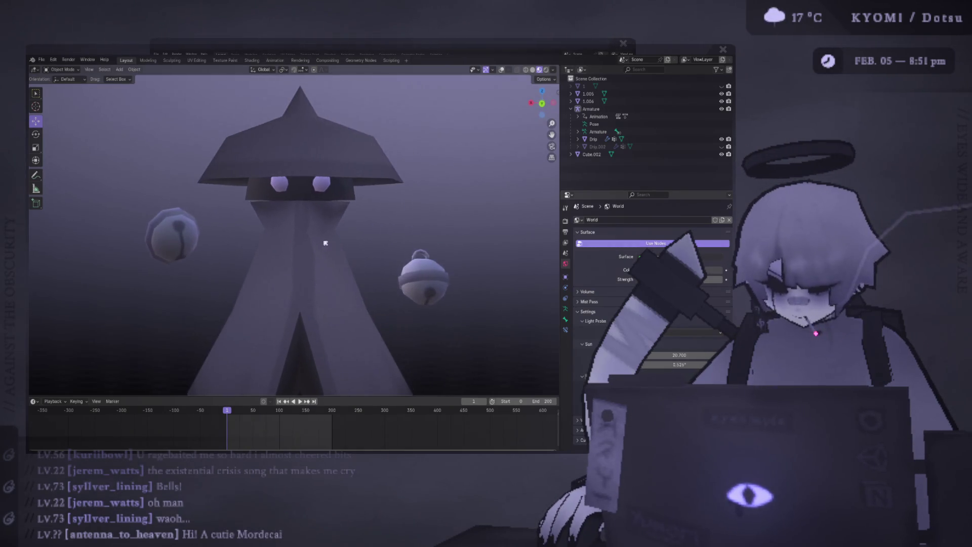
{"action": "mouse_move", "coordinate": [318, 244]}
{"action": "left_mouse_down"}
{"action": "mouse_move", "coordinate": [449, 243]}
{"action": "mouse_move", "coordinate": [304, 238]}
{"action": "mouse_move", "coordinate": [41, 251]}
{"action": "mouse_move", "coordinate": [121, 234]}
{"action": "mouse_move", "coordinate": [261, 280]}
{"action": "mouse_move", "coordinate": [273, 160]}
{"action": "mouse_move", "coordinate": [256, 206]}
{"action": "mouse_move", "coordinate": [315, 252]}
{"action": "mouse_move", "coordinate": [421, 287]}
{"action": "mouse_move", "coordinate": [354, 284]}
{"action": "mouse_move", "coordinate": [299, 257]}
{"action": "mouse_move", "coordinate": [66, 256]}
{"action": "mouse_move", "coordinate": [37, 278]}
{"action": "left_mouse_up"}
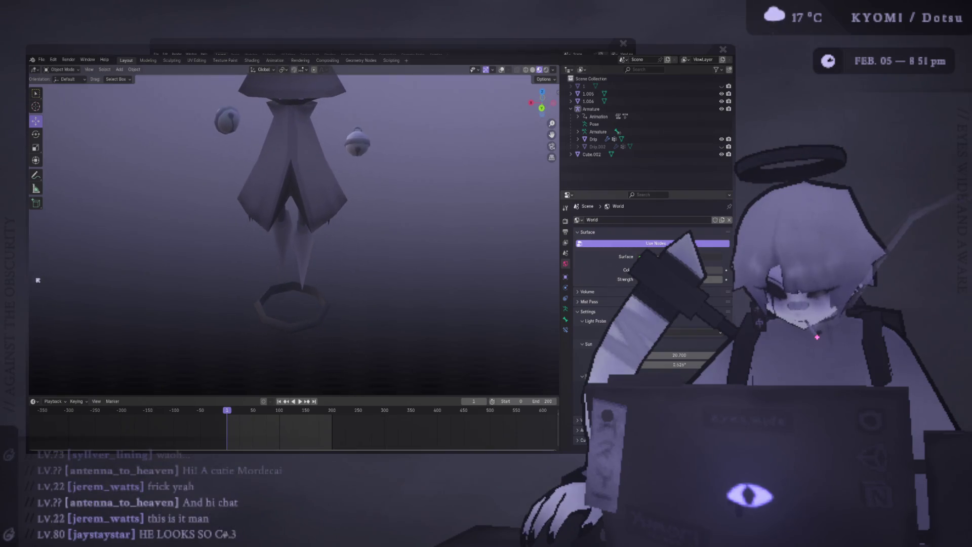
{"action": "left_click_drag", "start_coordinate": [288, 243], "coordinate": [302, 207]}
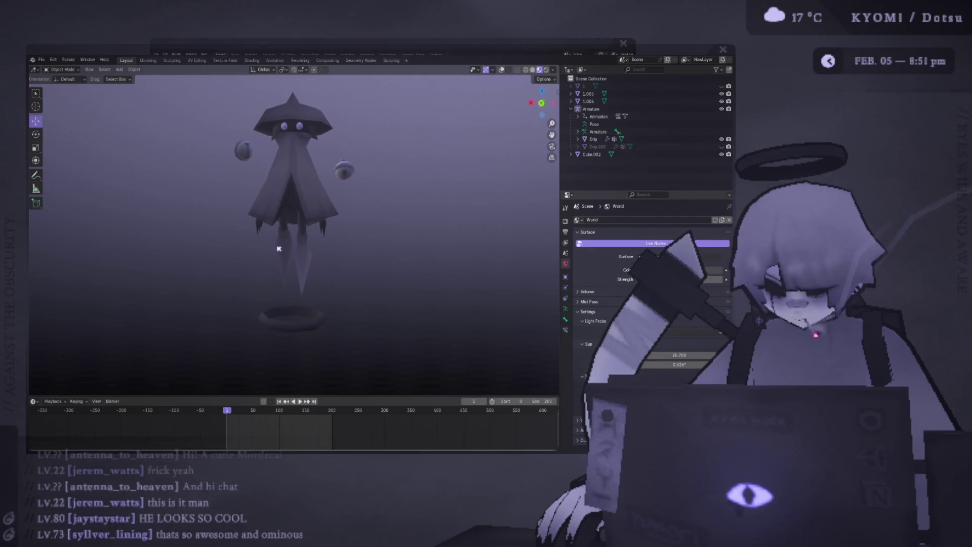
{"action": "mouse_move", "coordinate": [243, 256]}
{"action": "left_mouse_down"}
{"action": "mouse_move", "coordinate": [306, 155]}
{"action": "mouse_move", "coordinate": [258, 184]}
{"action": "left_mouse_up"}
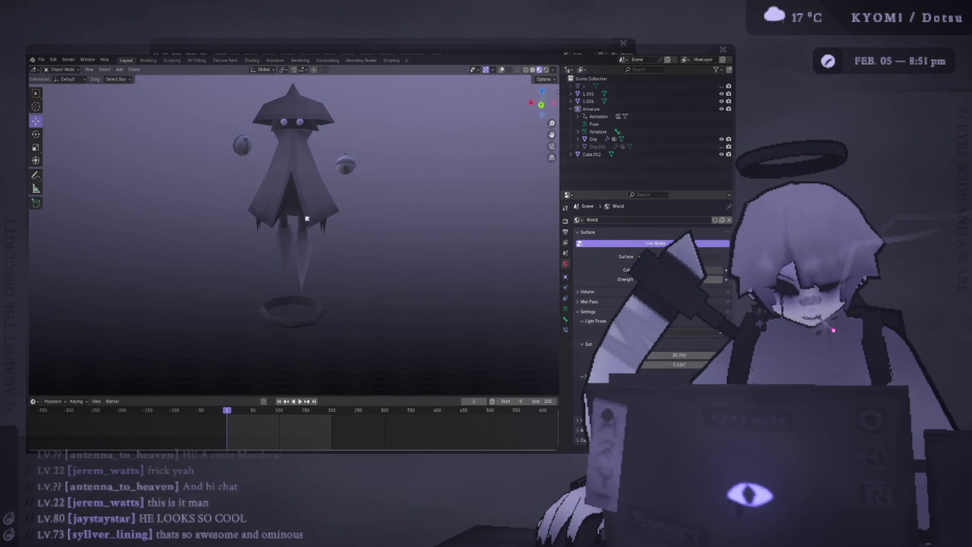
{"action": "left_click_drag", "start_coordinate": [306, 214], "coordinate": [312, 253]}
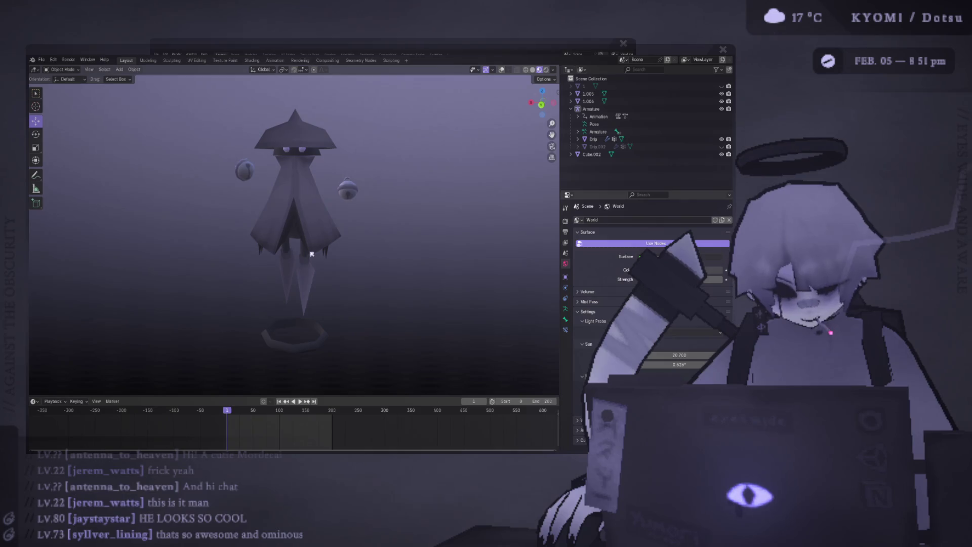
{"action": "scroll", "coordinate": [311, 254], "scroll_direction": "down", "scroll_amount": 8}
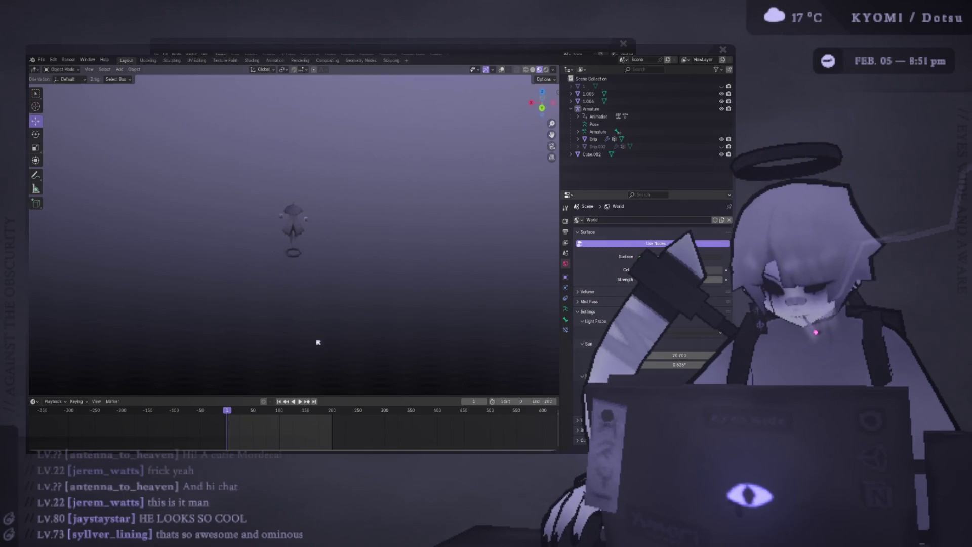
{"action": "left_click_drag", "start_coordinate": [318, 343], "coordinate": [295, 254]}
{"action": "scroll", "coordinate": [291, 239], "scroll_direction": "up", "scroll_amount": 3}
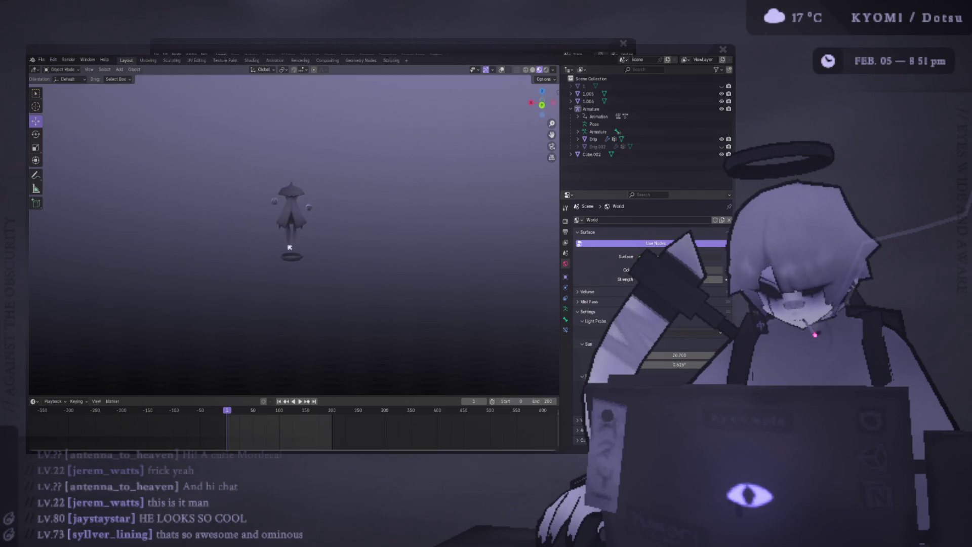
{"action": "scroll", "coordinate": [289, 247], "scroll_direction": "down", "scroll_amount": 3}
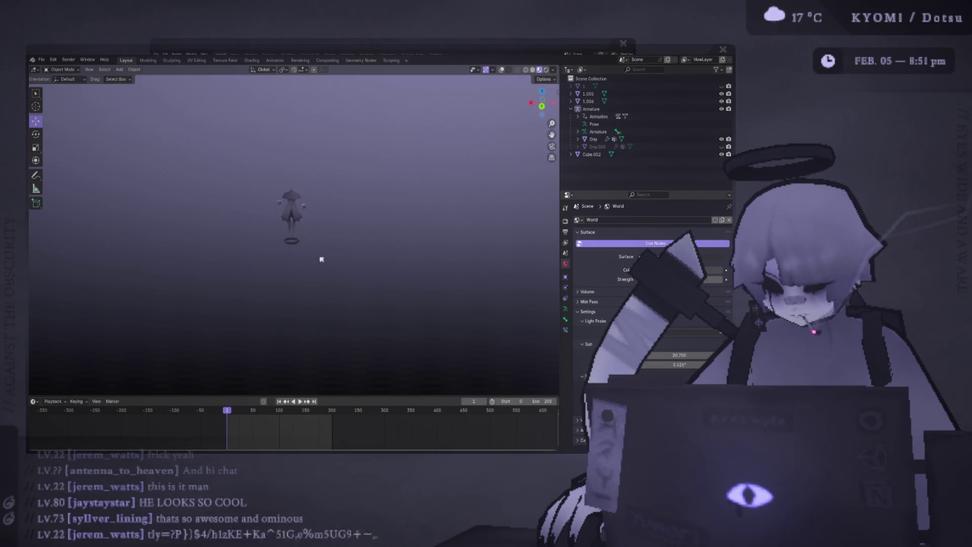
{"action": "scroll", "coordinate": [323, 236], "scroll_direction": "up", "scroll_amount": 3}
{"action": "mouse_move", "coordinate": [323, 236]}
{"action": "left_mouse_down"}
{"action": "mouse_move", "coordinate": [310, 275]}
{"action": "mouse_move", "coordinate": [314, 395]}
{"action": "mouse_move", "coordinate": [320, 87]}
{"action": "mouse_move", "coordinate": [312, 369]}
{"action": "mouse_move", "coordinate": [369, 362]}
{"action": "mouse_move", "coordinate": [398, 332]}
{"action": "mouse_move", "coordinate": [337, 348]}
{"action": "mouse_move", "coordinate": [271, 341]}
{"action": "mouse_move", "coordinate": [344, 346]}
{"action": "mouse_move", "coordinate": [304, 330]}
{"action": "mouse_move", "coordinate": [306, 339]}
{"action": "mouse_move", "coordinate": [376, 304]}
{"action": "mouse_move", "coordinate": [360, 337]}
{"action": "mouse_move", "coordinate": [282, 299]}
{"action": "mouse_move", "coordinate": [334, 302]}
{"action": "mouse_move", "coordinate": [325, 273]}
{"action": "mouse_move", "coordinate": [150, 275]}
{"action": "mouse_move", "coordinate": [507, 277]}
{"action": "mouse_move", "coordinate": [152, 276]}
{"action": "mouse_move", "coordinate": [456, 276]}
{"action": "mouse_move", "coordinate": [43, 257]}
{"action": "mouse_move", "coordinate": [210, 260]}
{"action": "mouse_move", "coordinate": [284, 280]}
{"action": "mouse_move", "coordinate": [419, 278]}
{"action": "mouse_move", "coordinate": [177, 246]}
{"action": "mouse_move", "coordinate": [373, 278]}
{"action": "mouse_move", "coordinate": [161, 279]}
{"action": "mouse_move", "coordinate": [562, 277]}
{"action": "mouse_move", "coordinate": [219, 289]}
{"action": "mouse_move", "coordinate": [217, 278]}
{"action": "mouse_move", "coordinate": [434, 284]}
{"action": "mouse_move", "coordinate": [497, 267]}
{"action": "mouse_move", "coordinate": [249, 254]}
{"action": "mouse_move", "coordinate": [268, 259]}
{"action": "left_mouse_up"}
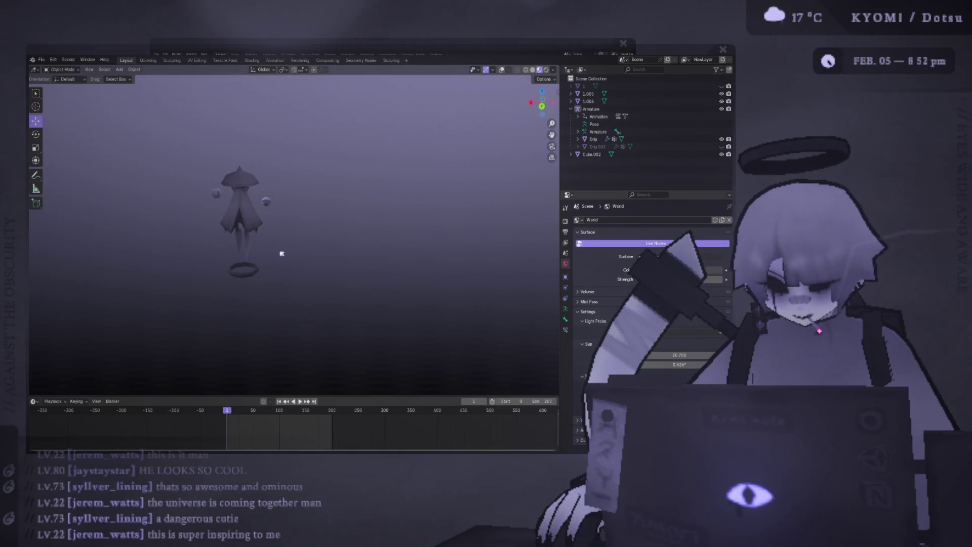
Step: Zoom in to look up at the ghost's head, then pull back to show the whole figure and bells
{"action": "mouse_move", "coordinate": [282, 254]}
{"action": "left_mouse_down"}
{"action": "mouse_move", "coordinate": [263, 234]}
{"action": "mouse_move", "coordinate": [408, 245]}
{"action": "mouse_move", "coordinate": [343, 263]}
{"action": "mouse_move", "coordinate": [313, 248]}
{"action": "mouse_move", "coordinate": [262, 252]}
{"action": "left_mouse_up"}
{"action": "scroll", "coordinate": [363, 245], "scroll_direction": "up", "scroll_amount": 3}
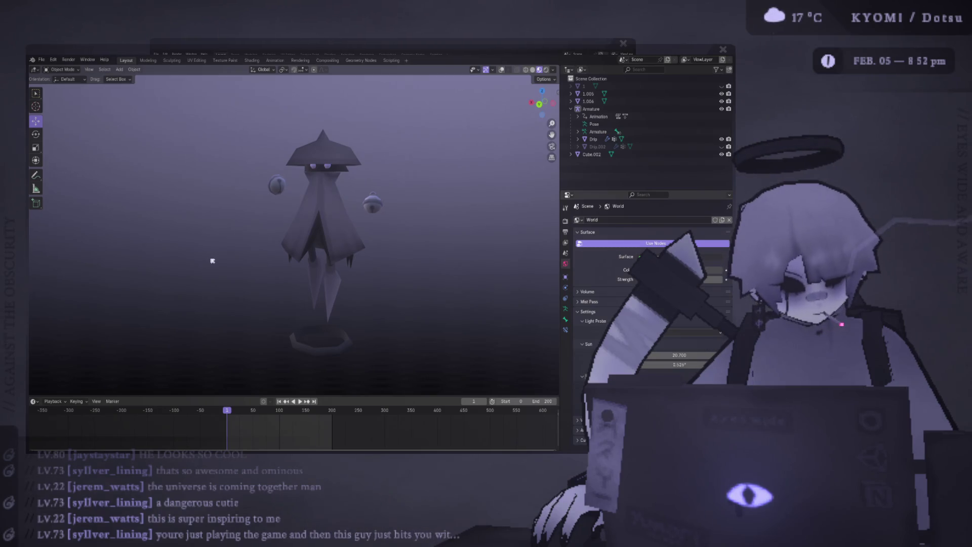
{"action": "scroll", "coordinate": [213, 261], "scroll_direction": "up", "scroll_amount": 2}
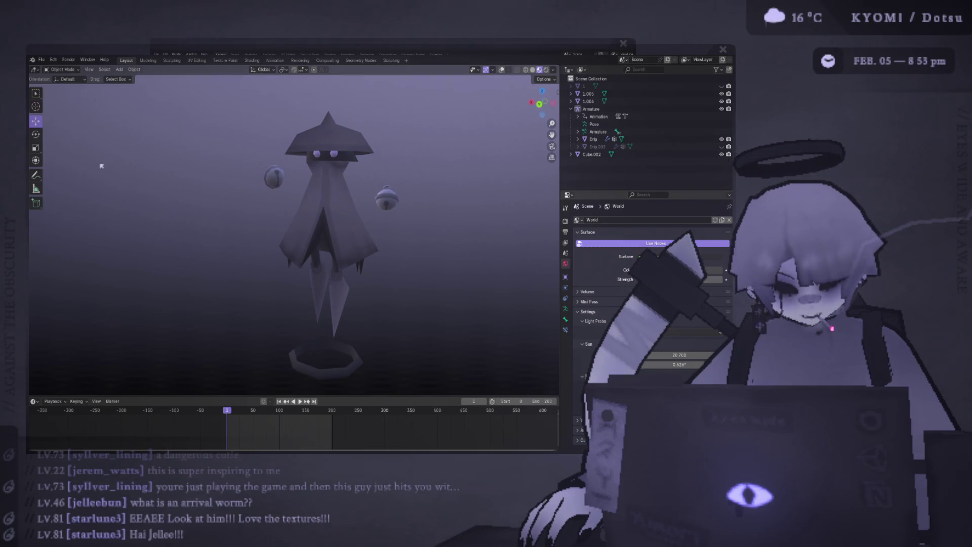
{"action": "mouse_move", "coordinate": [340, 167]}
{"action": "left_mouse_down"}
{"action": "mouse_move", "coordinate": [378, 195]}
{"action": "mouse_move", "coordinate": [473, 182]}
{"action": "mouse_move", "coordinate": [317, 231]}
{"action": "mouse_move", "coordinate": [371, 221]}
{"action": "mouse_move", "coordinate": [269, 264]}
{"action": "mouse_move", "coordinate": [183, 226]}
{"action": "left_mouse_up"}
{"action": "mouse_move", "coordinate": [280, 283]}
{"action": "left_mouse_down"}
{"action": "mouse_move", "coordinate": [223, 225]}
{"action": "mouse_move", "coordinate": [210, 250]}
{"action": "mouse_move", "coordinate": [328, 228]}
{"action": "mouse_move", "coordinate": [336, 274]}
{"action": "mouse_move", "coordinate": [319, 207]}
{"action": "mouse_move", "coordinate": [309, 293]}
{"action": "left_mouse_up"}
{"action": "scroll", "coordinate": [309, 293], "scroll_direction": "down", "scroll_amount": 5}
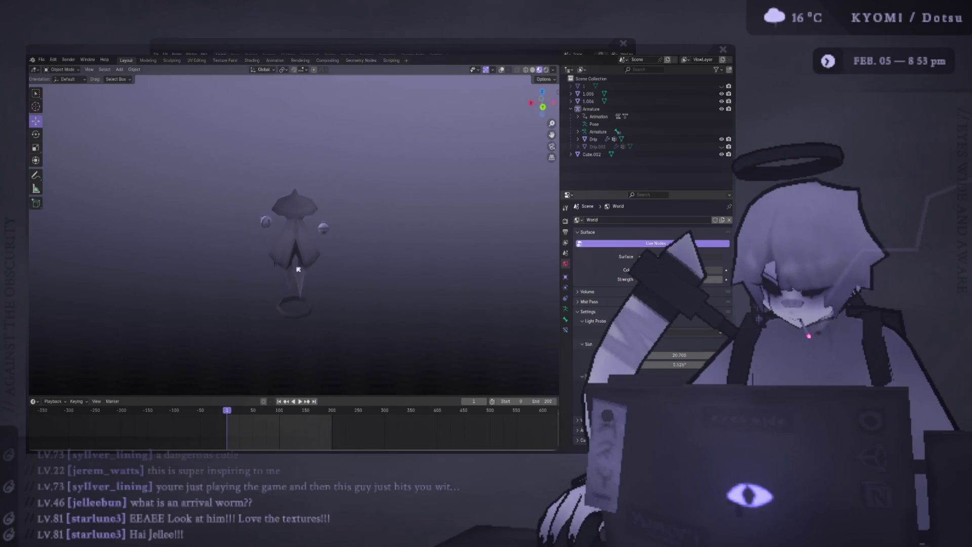
{"action": "scroll", "coordinate": [283, 218], "scroll_direction": "up", "scroll_amount": 1}
Step: Orbit to view the ghost from above and from the side, then centre it in the viewport
{"action": "mouse_move", "coordinate": [275, 211]}
{"action": "left_mouse_down"}
{"action": "mouse_move", "coordinate": [325, 214]}
{"action": "mouse_move", "coordinate": [268, 236]}
{"action": "mouse_move", "coordinate": [298, 220]}
{"action": "left_mouse_up"}
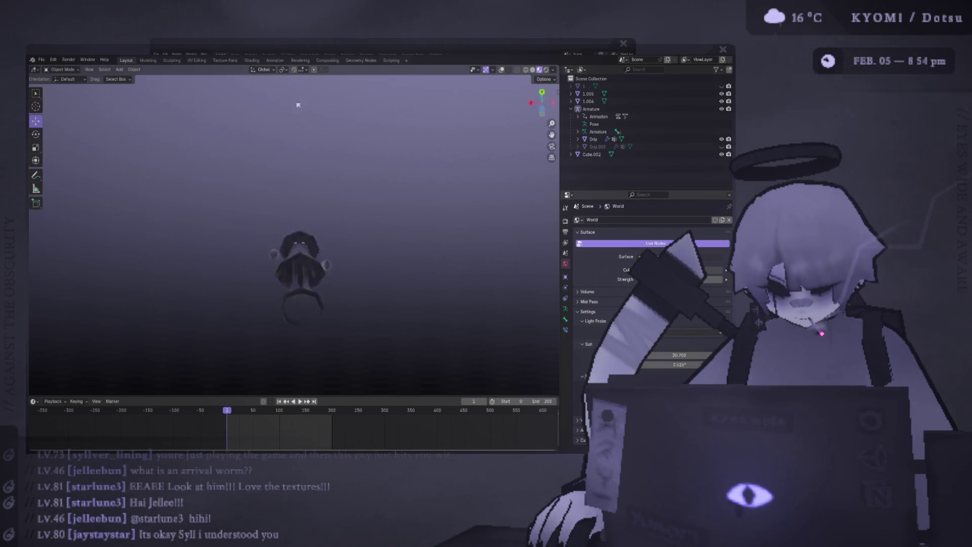
{"action": "mouse_move", "coordinate": [299, 105]}
{"action": "left_mouse_down"}
{"action": "mouse_move", "coordinate": [293, 380]}
{"action": "mouse_move", "coordinate": [298, 89]}
{"action": "mouse_move", "coordinate": [315, 153]}
{"action": "left_mouse_up"}
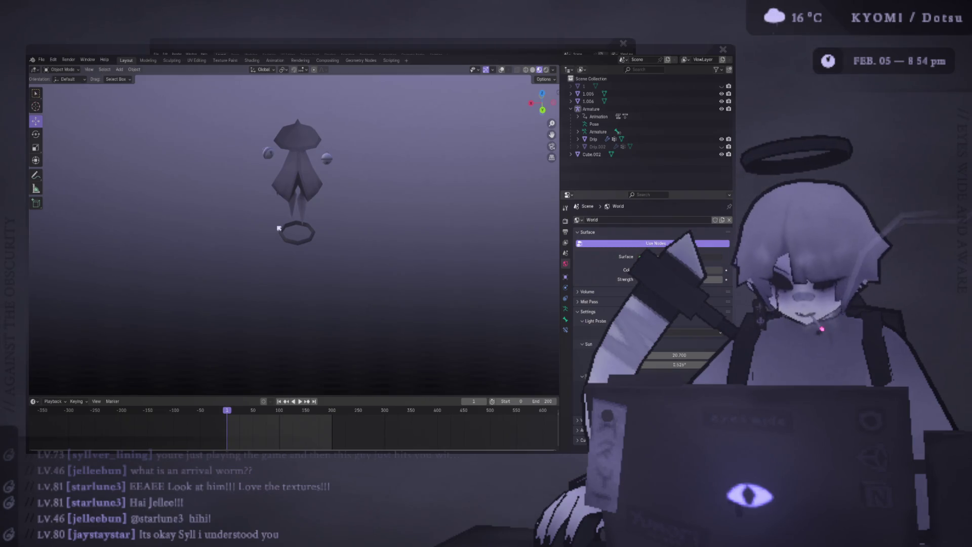
{"action": "mouse_move", "coordinate": [316, 205]}
{"action": "left_mouse_down"}
{"action": "mouse_move", "coordinate": [309, 202]}
{"action": "mouse_move", "coordinate": [344, 187]}
{"action": "mouse_move", "coordinate": [196, 161]}
{"action": "left_mouse_up"}
{"action": "mouse_move", "coordinate": [190, 145]}
{"action": "left_mouse_down"}
{"action": "mouse_move", "coordinate": [279, 113]}
{"action": "mouse_move", "coordinate": [312, 142]}
{"action": "mouse_move", "coordinate": [507, 154]}
{"action": "mouse_move", "coordinate": [157, 284]}
{"action": "mouse_move", "coordinate": [504, 179]}
{"action": "mouse_move", "coordinate": [347, 316]}
{"action": "mouse_move", "coordinate": [328, 171]}
{"action": "mouse_move", "coordinate": [274, 190]}
{"action": "mouse_move", "coordinate": [317, 157]}
{"action": "mouse_move", "coordinate": [317, 175]}
{"action": "mouse_move", "coordinate": [292, 197]}
{"action": "mouse_move", "coordinate": [398, 191]}
{"action": "mouse_move", "coordinate": [438, 217]}
{"action": "mouse_move", "coordinate": [321, 210]}
{"action": "mouse_move", "coordinate": [333, 195]}
{"action": "mouse_move", "coordinate": [124, 200]}
{"action": "mouse_move", "coordinate": [192, 201]}
{"action": "mouse_move", "coordinate": [282, 251]}
{"action": "mouse_move", "coordinate": [244, 258]}
{"action": "mouse_move", "coordinate": [233, 276]}
{"action": "left_mouse_up"}
Step: Zoom in close and orbit to a side view of the finished ghost
{"action": "scroll", "coordinate": [405, 195], "scroll_direction": "up", "scroll_amount": 4}
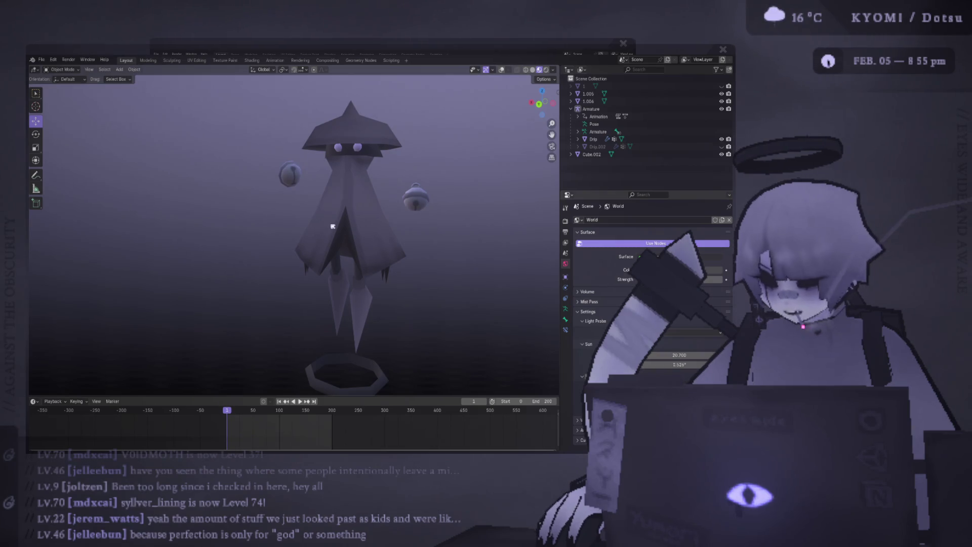
{"action": "scroll", "coordinate": [375, 288], "scroll_direction": "up", "scroll_amount": 1}
{"action": "scroll", "coordinate": [374, 288], "scroll_direction": "up", "scroll_amount": 1}
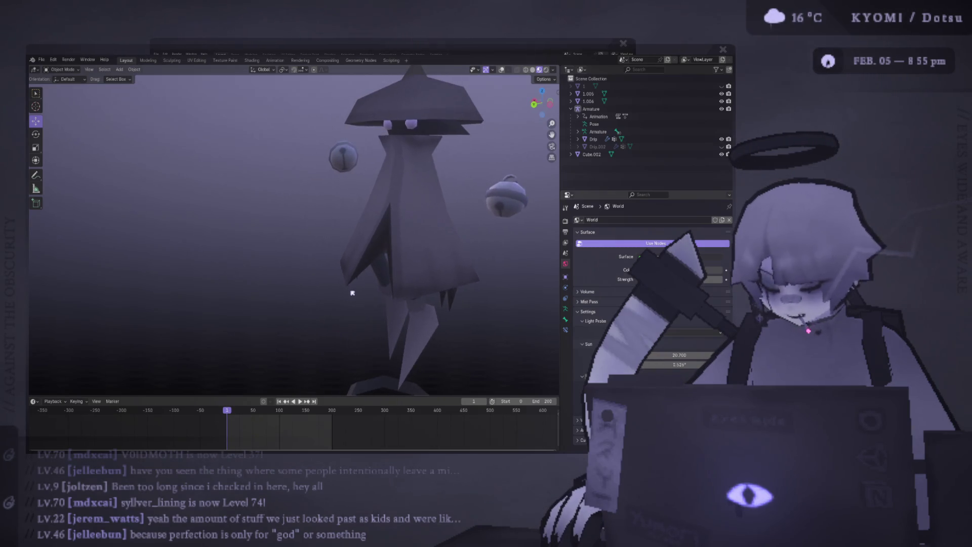
{"action": "scroll", "coordinate": [305, 285], "scroll_direction": "up", "scroll_amount": 1}
{"action": "scroll", "coordinate": [305, 285], "scroll_direction": "up", "scroll_amount": 1}
{"action": "scroll", "coordinate": [218, 256], "scroll_direction": "up", "scroll_amount": 1}
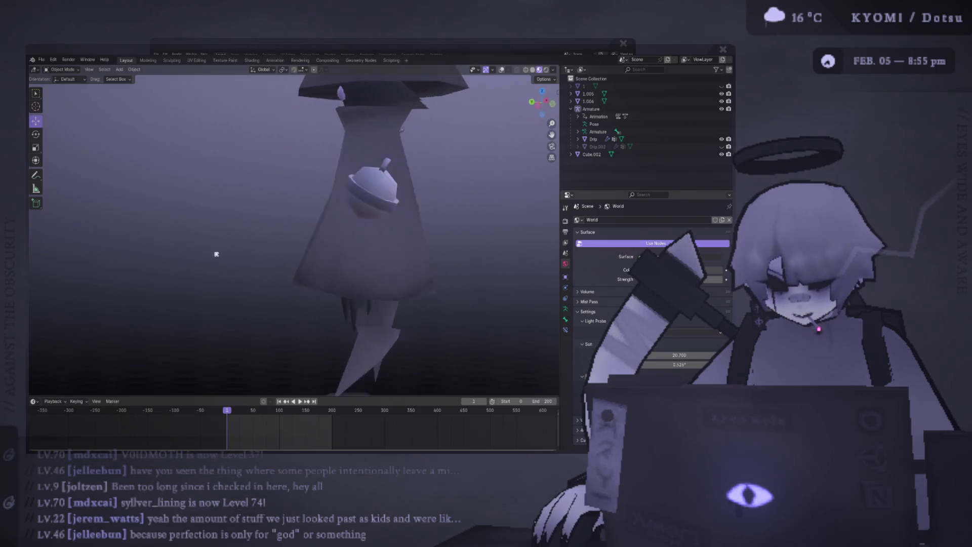
{"action": "scroll", "coordinate": [192, 245], "scroll_direction": "up", "scroll_amount": 2}
{"action": "scroll", "coordinate": [154, 234], "scroll_direction": "up", "scroll_amount": 1}
{"action": "mouse_move", "coordinate": [154, 234]}
{"action": "left_mouse_down"}
{"action": "mouse_move", "coordinate": [174, 213]}
{"action": "mouse_move", "coordinate": [315, 228]}
{"action": "mouse_move", "coordinate": [341, 261]}
{"action": "mouse_move", "coordinate": [245, 261]}
{"action": "left_mouse_up"}
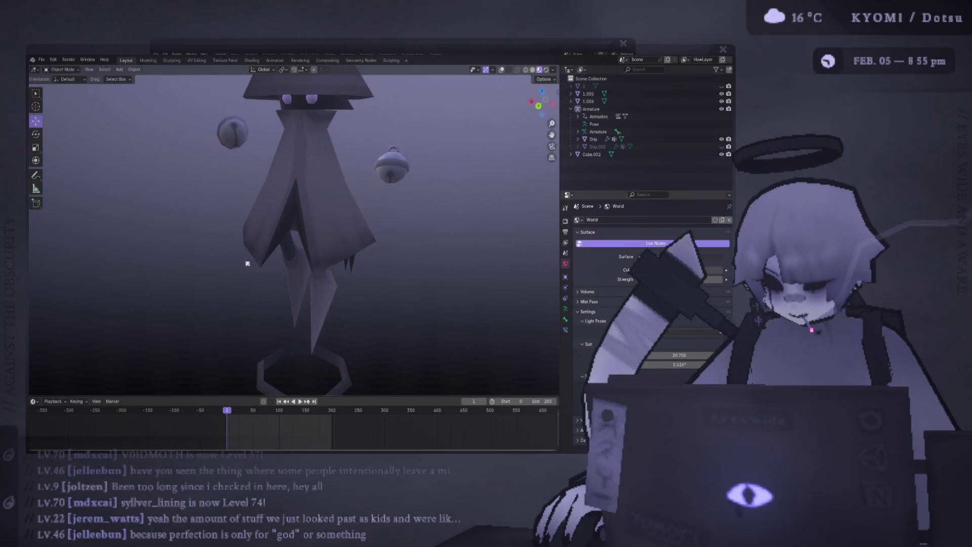
{"action": "scroll", "coordinate": [245, 260], "scroll_direction": "down", "scroll_amount": 4}
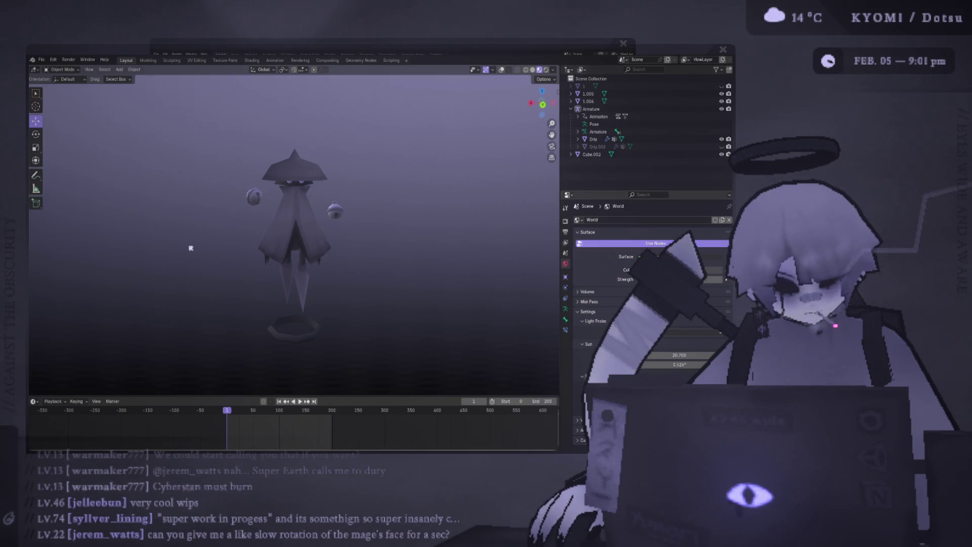
{"action": "scroll", "coordinate": [337, 233], "scroll_direction": "up", "scroll_amount": 5}
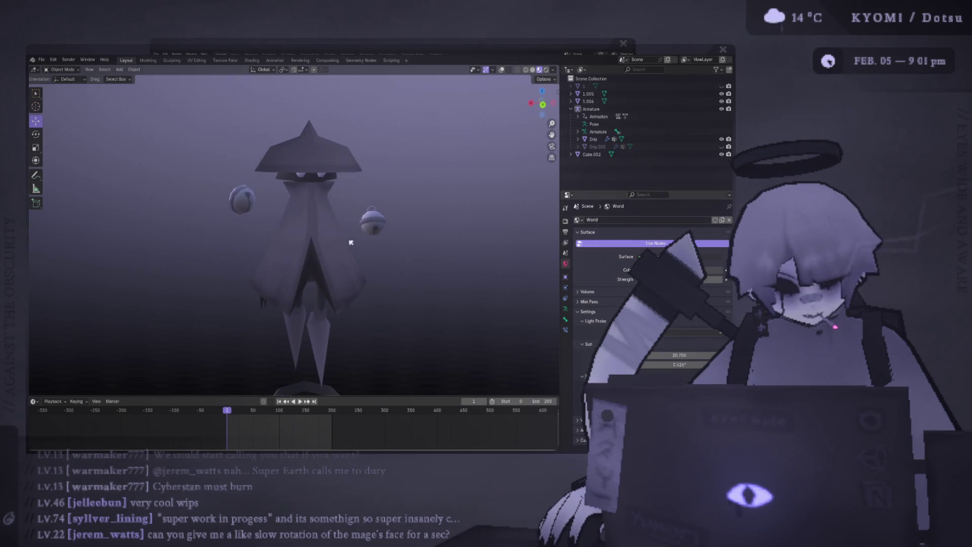
{"action": "mouse_move", "coordinate": [336, 238]}
{"action": "left_mouse_down"}
{"action": "mouse_move", "coordinate": [243, 234]}
{"action": "mouse_move", "coordinate": [374, 238]}
{"action": "mouse_move", "coordinate": [406, 213]}
{"action": "mouse_move", "coordinate": [427, 241]}
{"action": "mouse_move", "coordinate": [481, 232]}
{"action": "mouse_move", "coordinate": [321, 233]}
{"action": "mouse_move", "coordinate": [289, 280]}
{"action": "mouse_move", "coordinate": [253, 286]}
{"action": "left_mouse_up"}
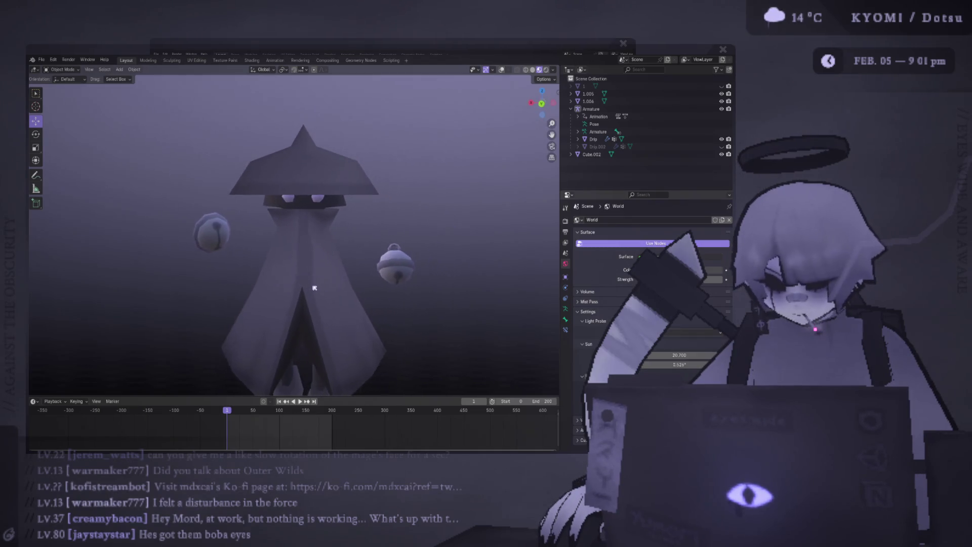
{"action": "scroll", "coordinate": [284, 226], "scroll_direction": "up", "scroll_amount": 5}
{"action": "scroll", "coordinate": [281, 215], "scroll_direction": "down", "scroll_amount": 5}
{"action": "mouse_move", "coordinate": [324, 210]}
{"action": "left_mouse_down"}
{"action": "mouse_move", "coordinate": [363, 217]}
{"action": "mouse_move", "coordinate": [265, 198]}
{"action": "mouse_move", "coordinate": [304, 206]}
{"action": "mouse_move", "coordinate": [298, 246]}
{"action": "mouse_move", "coordinate": [288, 238]}
{"action": "left_mouse_up"}
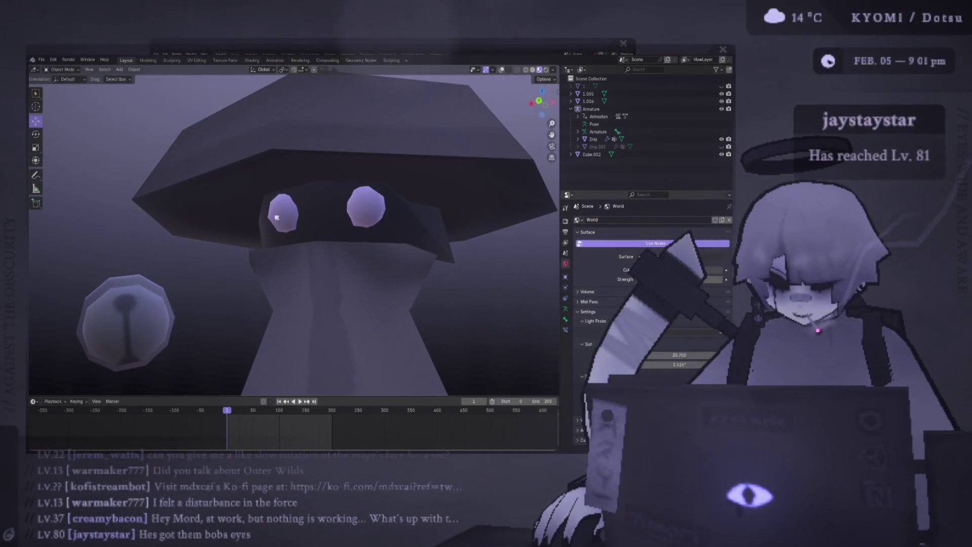
{"action": "scroll", "coordinate": [280, 210], "scroll_direction": "down", "scroll_amount": 4}
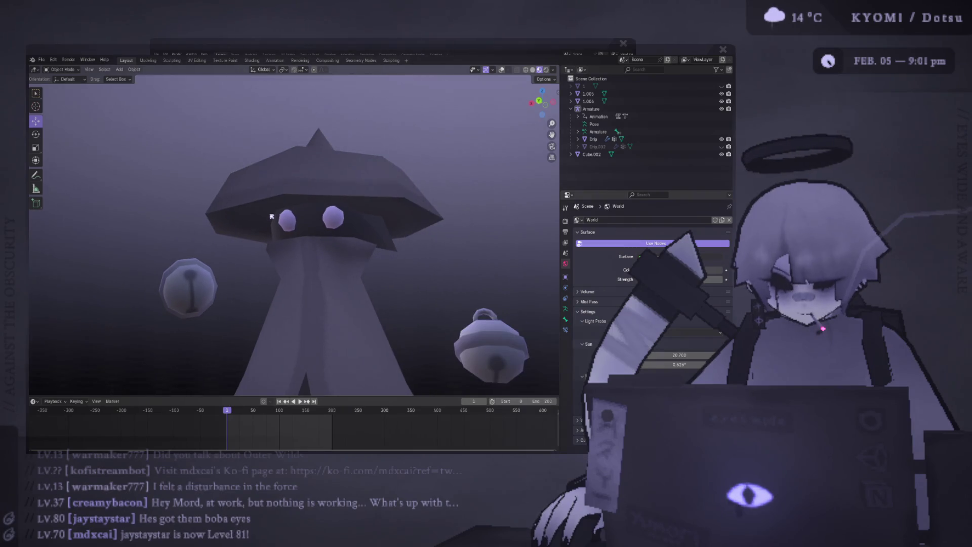
{"action": "scroll", "coordinate": [272, 219], "scroll_direction": "down", "scroll_amount": 3}
{"action": "mouse_move", "coordinate": [278, 228]}
{"action": "left_mouse_down"}
{"action": "mouse_move", "coordinate": [310, 191]}
{"action": "mouse_move", "coordinate": [378, 245]}
{"action": "mouse_move", "coordinate": [273, 242]}
{"action": "mouse_move", "coordinate": [230, 217]}
{"action": "mouse_move", "coordinate": [336, 186]}
{"action": "left_mouse_up"}
{"action": "scroll", "coordinate": [287, 209], "scroll_direction": "up", "scroll_amount": 6}
{"action": "scroll", "coordinate": [269, 199], "scroll_direction": "down", "scroll_amount": 8}
{"action": "left_click_drag", "start_coordinate": [269, 199], "coordinate": [355, 201]}
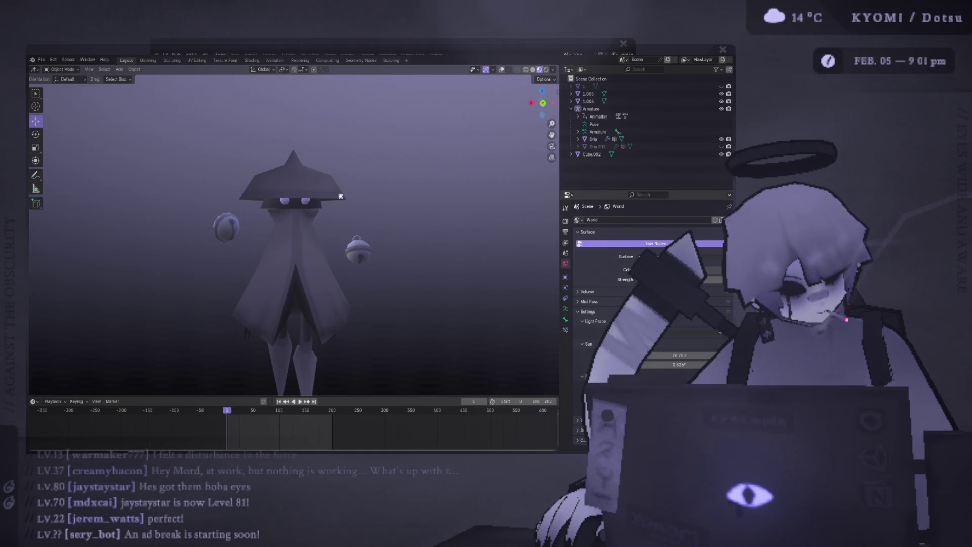
Step: Dash the haloed character with Shift in the running Unity test arena
{"action": "scroll", "coordinate": [338, 198], "scroll_direction": "up", "scroll_amount": 1}
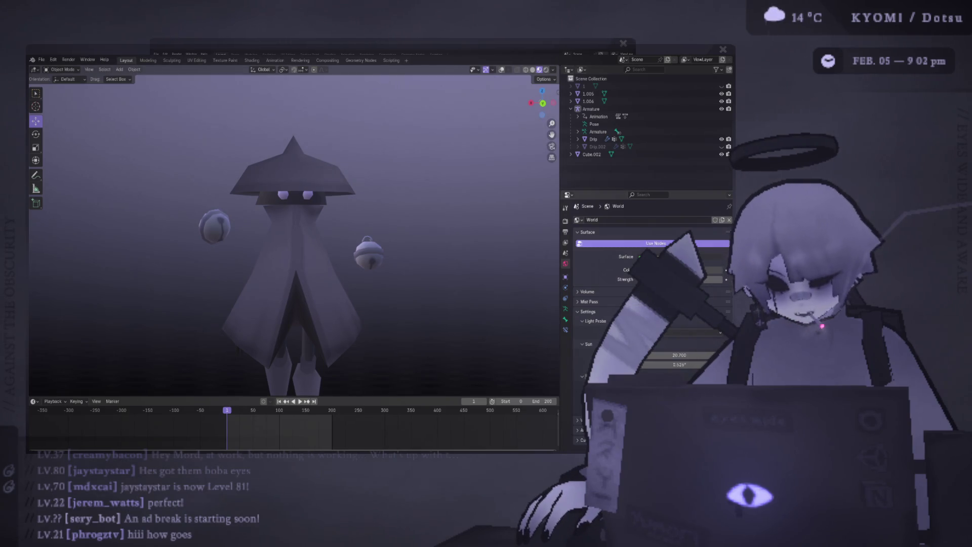
{"action": "scroll", "coordinate": [346, 238], "scroll_direction": "down", "scroll_amount": 2}
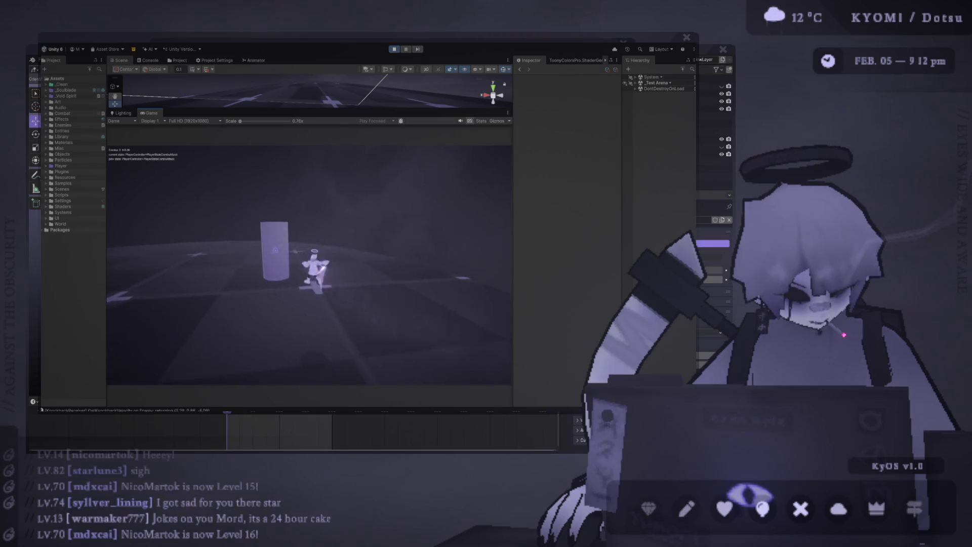
{"action": "key", "text": "shift"}
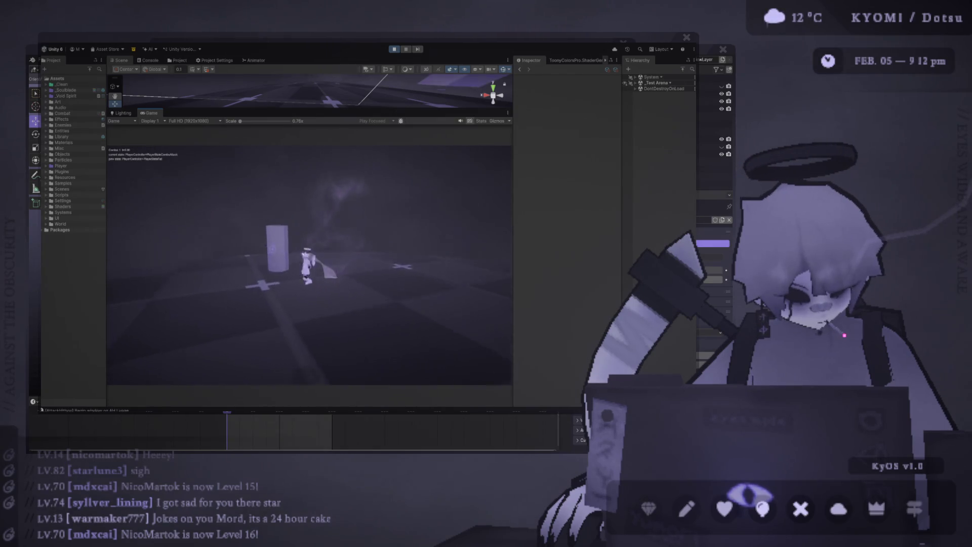
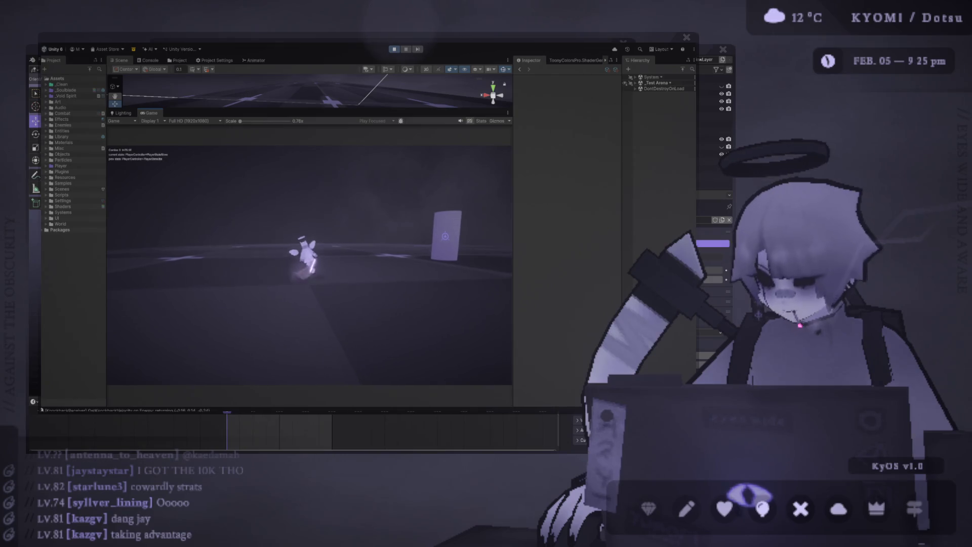
Step: Widen the Game view sideways and collapse the Scene view above it so the game fills the editor
{"action": "left_click_drag", "start_coordinate": [518, 181], "coordinate": [540, 121]}
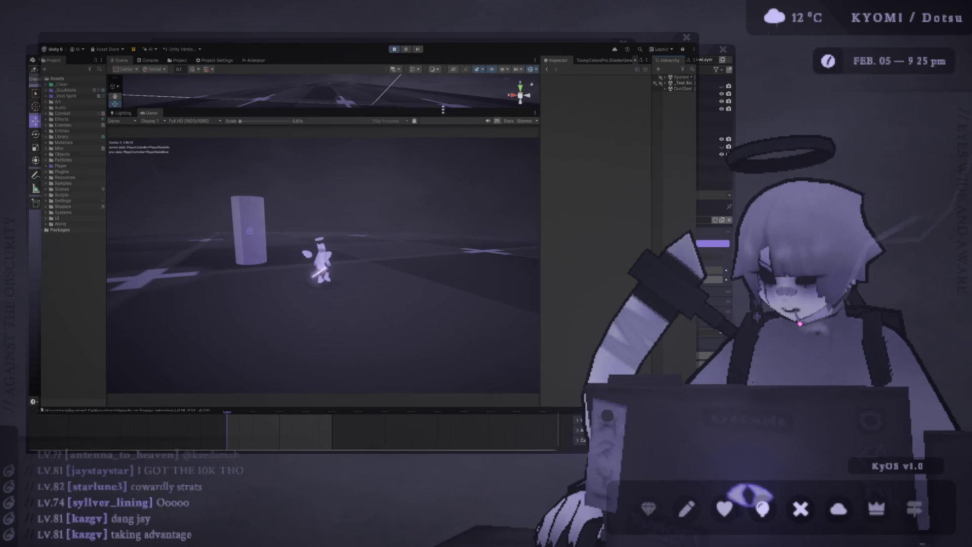
{"action": "left_click_drag", "start_coordinate": [443, 110], "coordinate": [443, 76]}
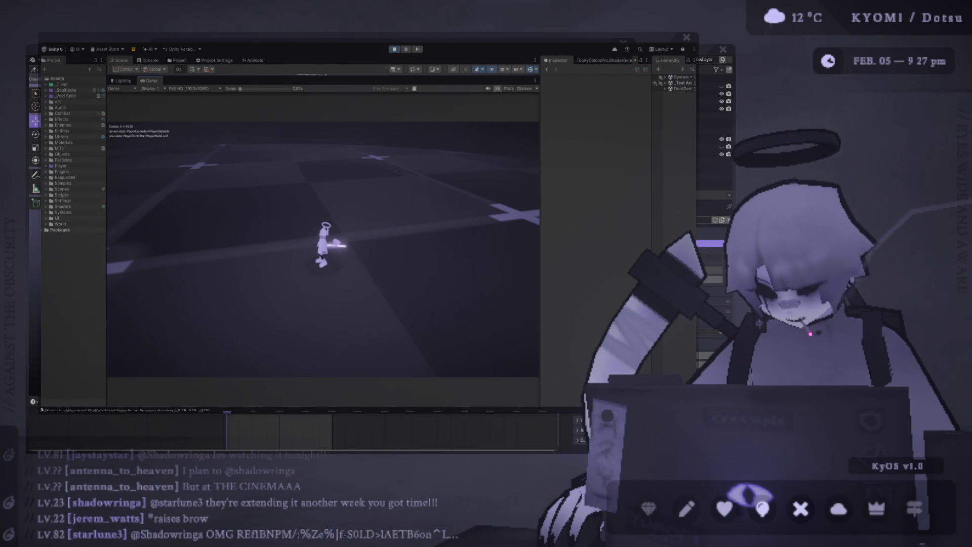
Step: Walk the character forward and back toward the camera while it swings its sword
{"action": "key", "text": "w"}
{"action": "key", "text": "s"}
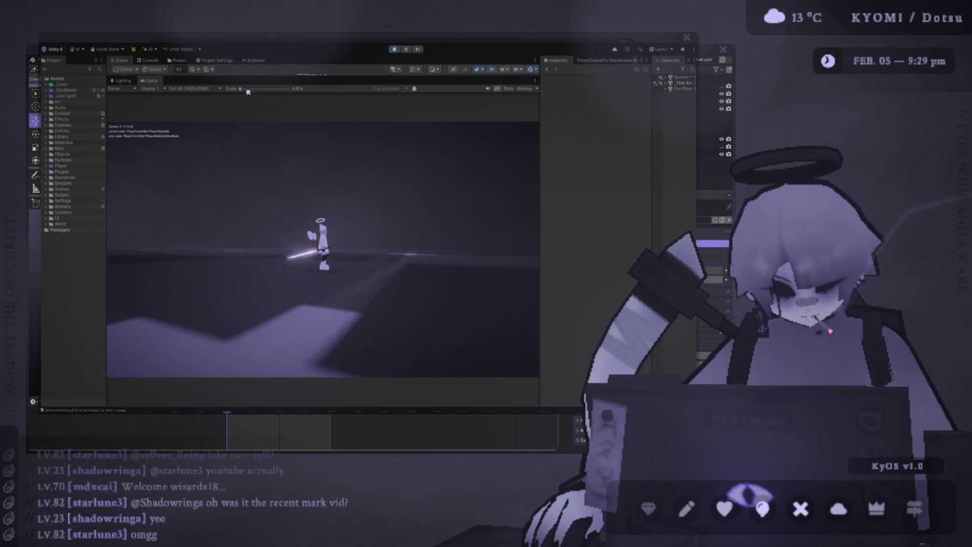
Step: Zoom the Game view scale in on the character, back out, then in again to watch the sword trail
{"action": "left_click_drag", "start_coordinate": [240, 90], "coordinate": [270, 94]}
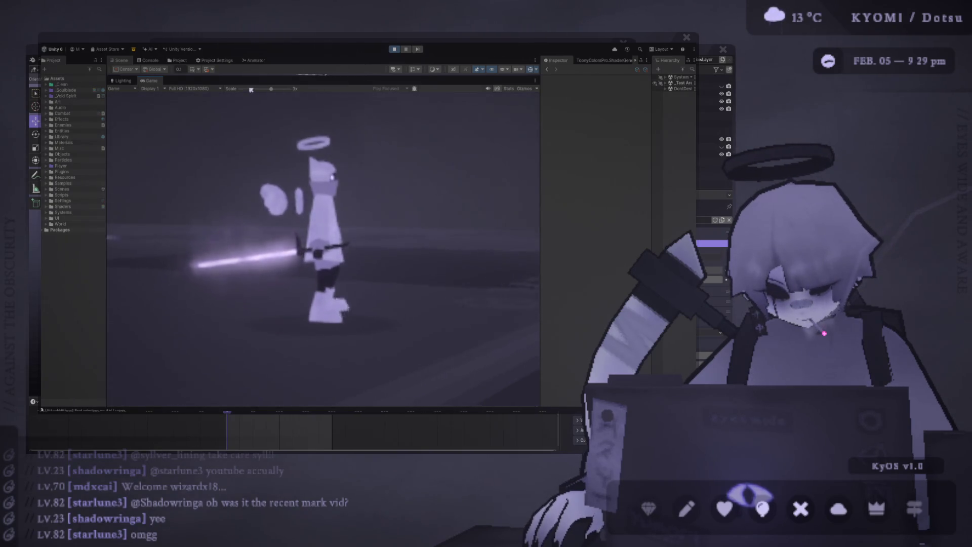
{"action": "left_click_drag", "start_coordinate": [251, 89], "coordinate": [240, 89]}
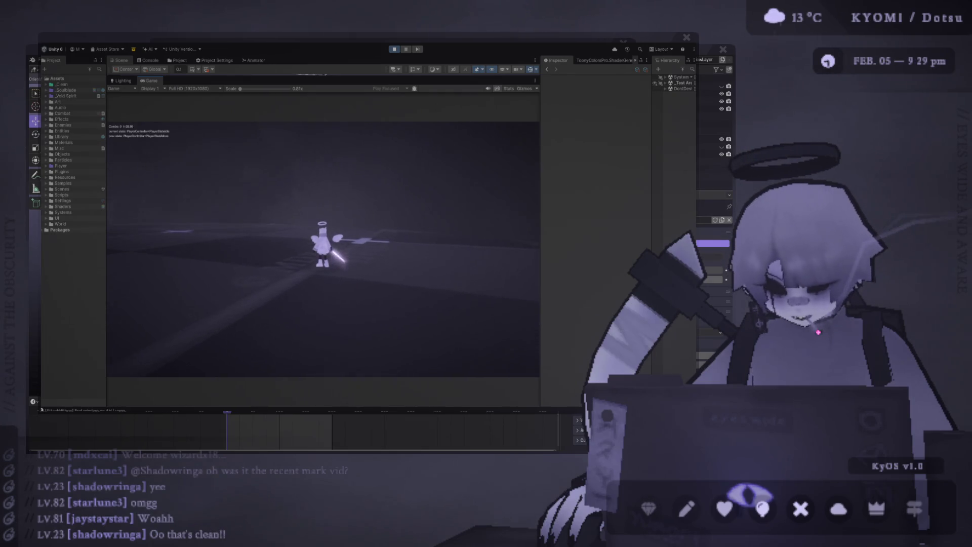
{"action": "left_click_drag", "start_coordinate": [240, 89], "coordinate": [267, 90]}
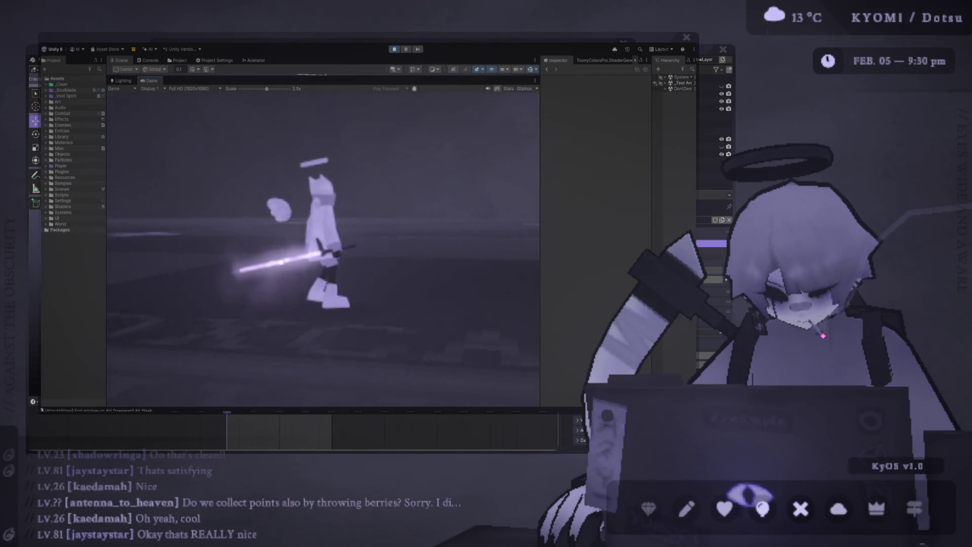
Step: Reduce the Game view scale back to about 0.8x to show the character beside the pillar
{"action": "left_click_drag", "start_coordinate": [267, 88], "coordinate": [240, 90]}
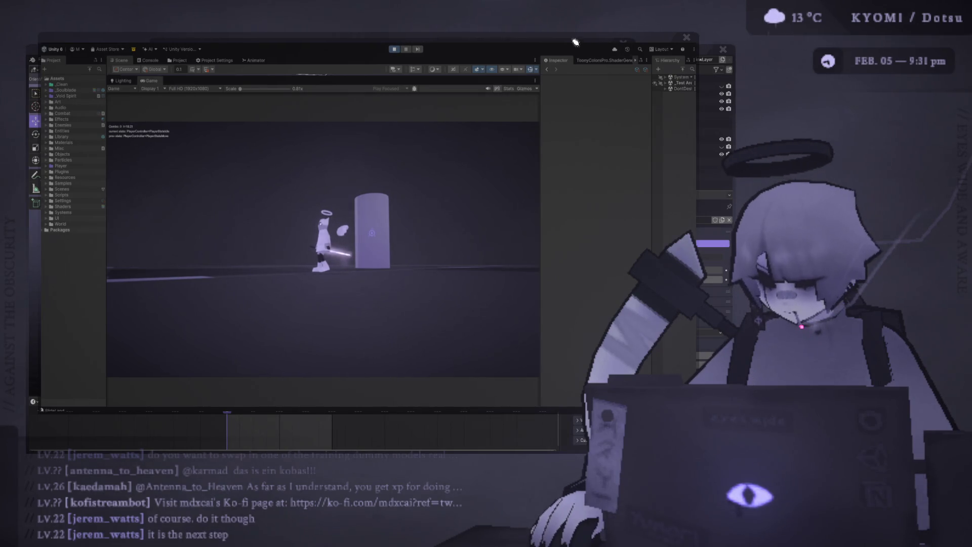
Step: Move the Unity window down to the screen bottom to reveal Blender's pointed-hat creature model
{"action": "mouse_move", "coordinate": [576, 41]}
{"action": "left_mouse_down"}
{"action": "mouse_move", "coordinate": [561, 511]}
{"action": "mouse_move", "coordinate": [557, 499]}
{"action": "mouse_move", "coordinate": [462, 517]}
{"action": "mouse_move", "coordinate": [414, 511]}
{"action": "left_mouse_up"}
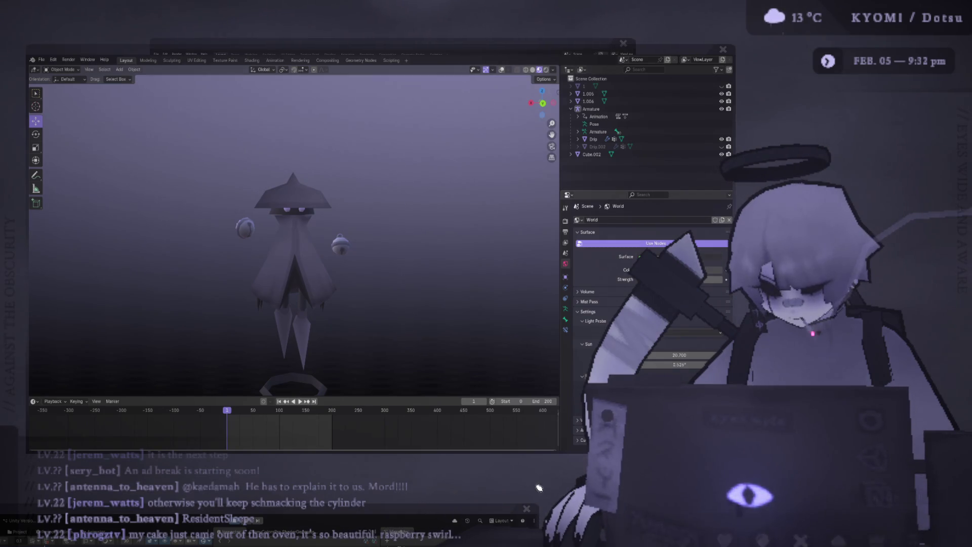
Step: Drag the Unity editor back up over Blender to show the arena scene
{"action": "mouse_move", "coordinate": [390, 498]}
{"action": "left_mouse_down"}
{"action": "mouse_move", "coordinate": [537, 36]}
{"action": "mouse_move", "coordinate": [562, 48]}
{"action": "mouse_move", "coordinate": [558, 32]}
{"action": "mouse_move", "coordinate": [548, 48]}
{"action": "left_mouse_up"}
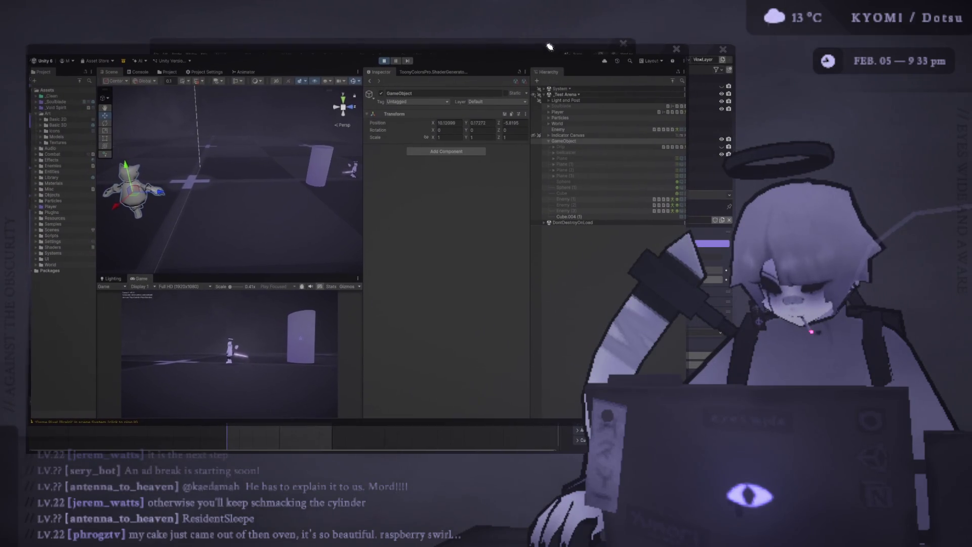
Step: Select the cat model Cube.004 (1) in the scene and the Hierarchy
{"action": "left_click", "coordinate": [628, 288]}
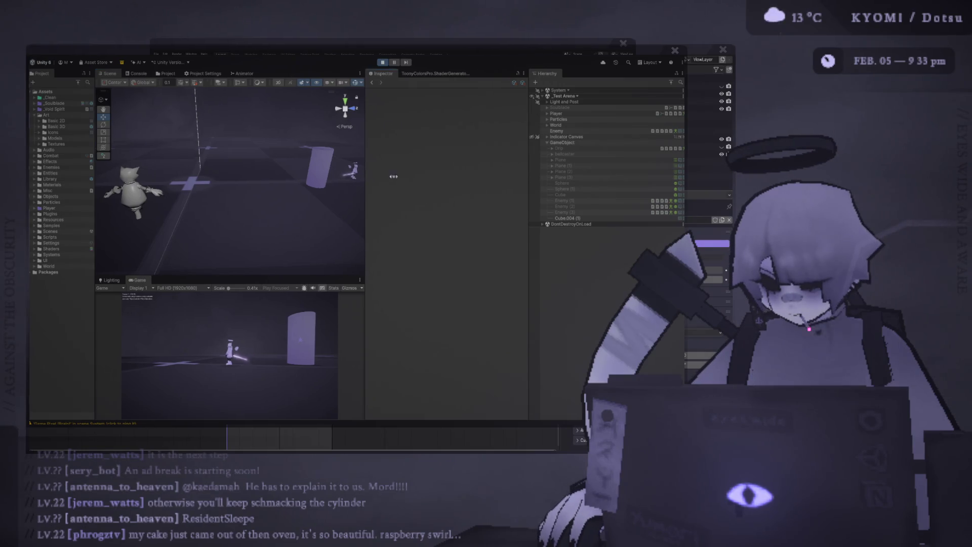
{"action": "left_click_drag", "start_coordinate": [361, 177], "coordinate": [491, 177]}
{"action": "scroll", "coordinate": [213, 196], "scroll_direction": "up", "scroll_amount": 2}
{"action": "scroll", "coordinate": [222, 195], "scroll_direction": "down", "scroll_amount": 3}
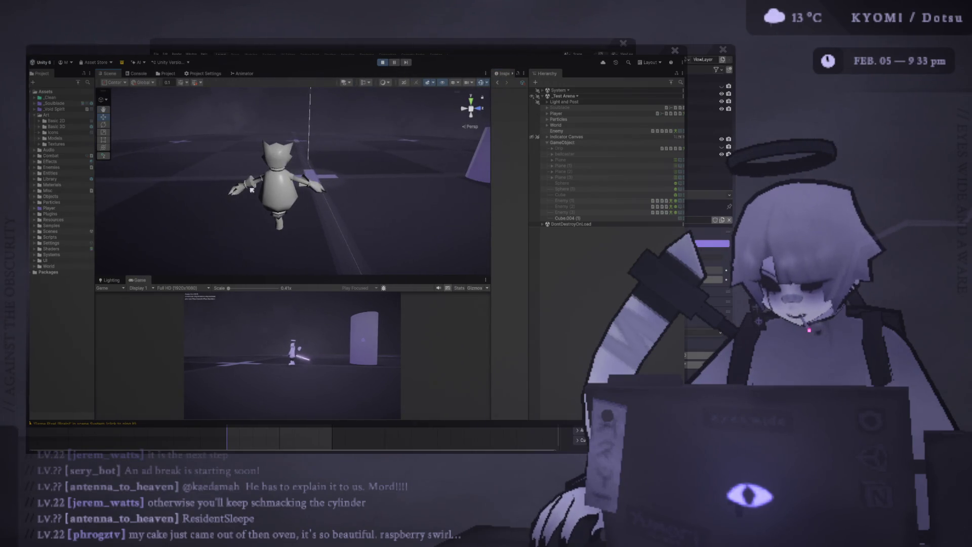
{"action": "left_click", "coordinate": [290, 198]}
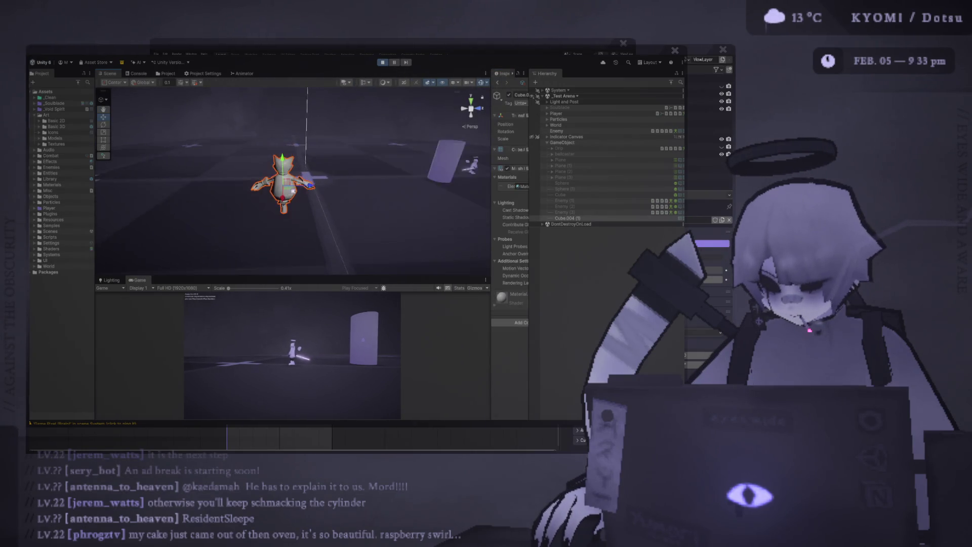
{"action": "left_click", "coordinate": [569, 218]}
Step: Parent Cube.004 (1) under Enemy, expand Enemy, and widen the Inspector
{"action": "left_click_drag", "start_coordinate": [563, 143], "coordinate": [564, 145]}
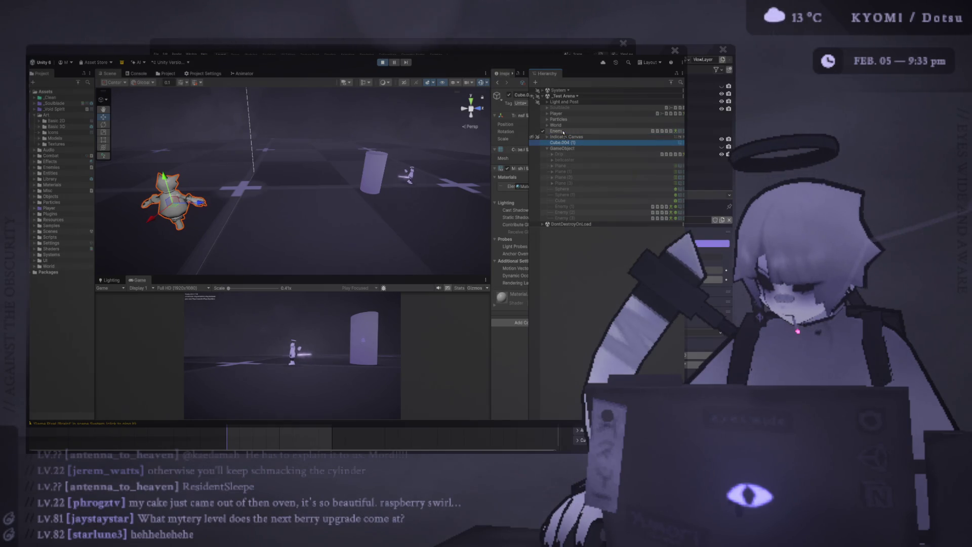
{"action": "left_click_drag", "start_coordinate": [563, 132], "coordinate": [561, 133]}
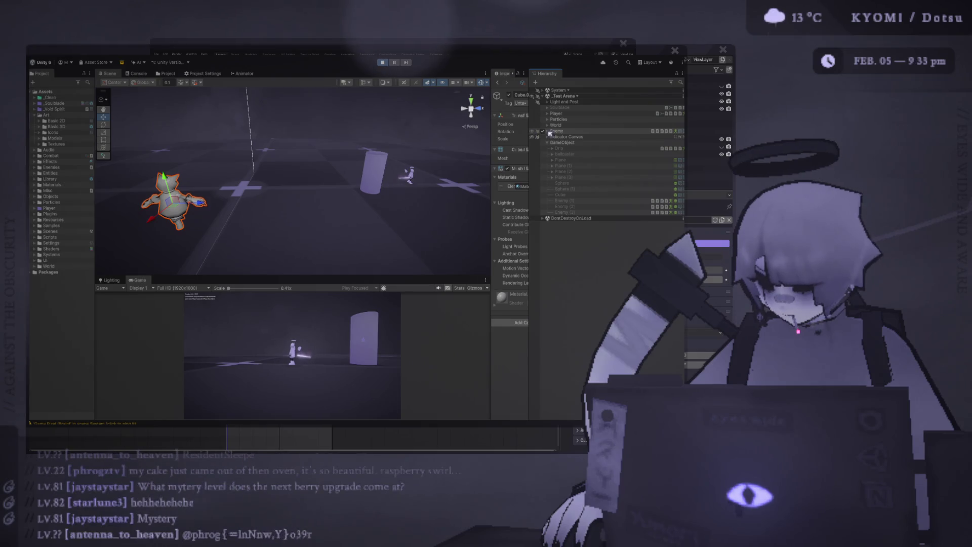
{"action": "left_click", "coordinate": [547, 131]}
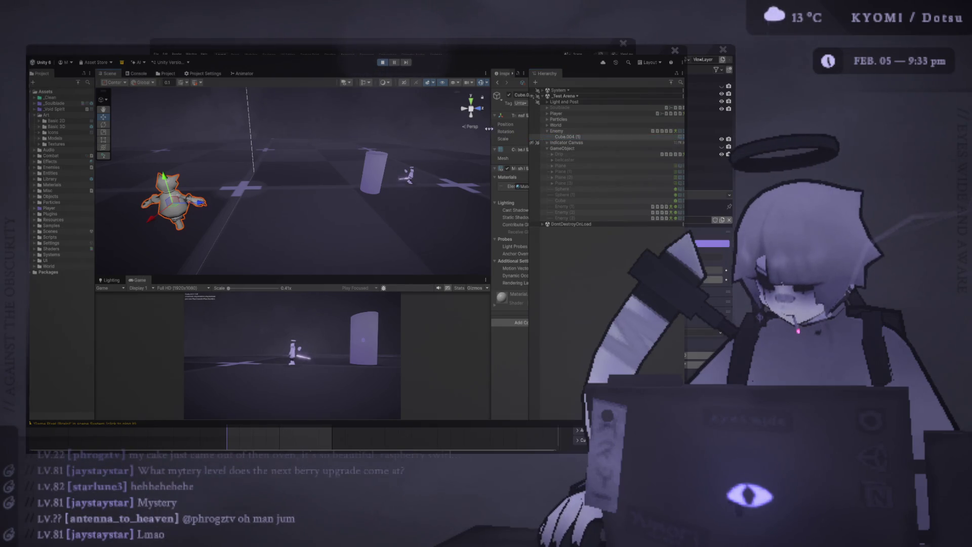
{"action": "left_click_drag", "start_coordinate": [491, 130], "coordinate": [385, 130]}
Step: Zero the cat's Position so it sits on the enemy, then lower it toward the floor
{"action": "type", "text": "0"}
{"action": "key", "text": "Tab"}
{"action": "type", "text": "0"}
{"action": "key", "text": "Tab"}
{"action": "type", "text": "0"}
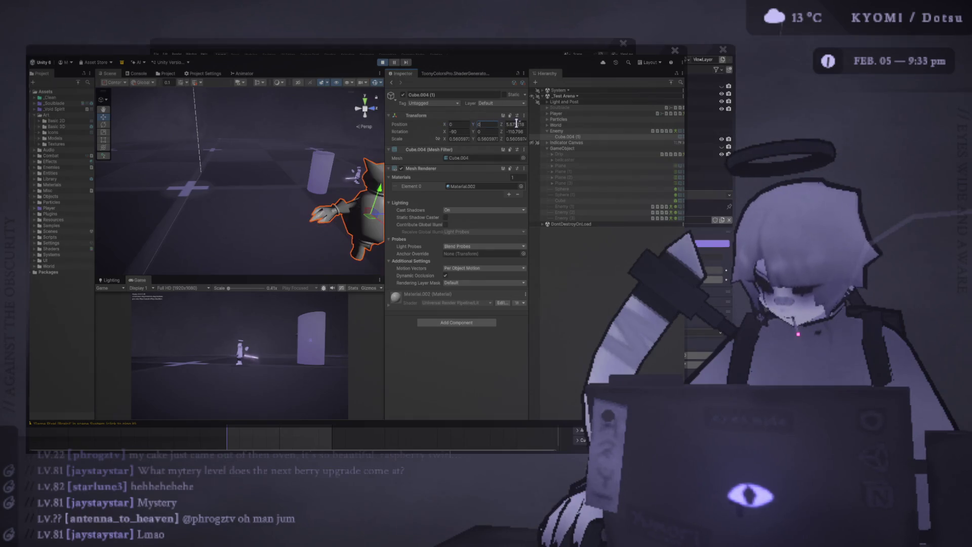
{"action": "key", "text": "Return"}
{"action": "key", "text": "f"}
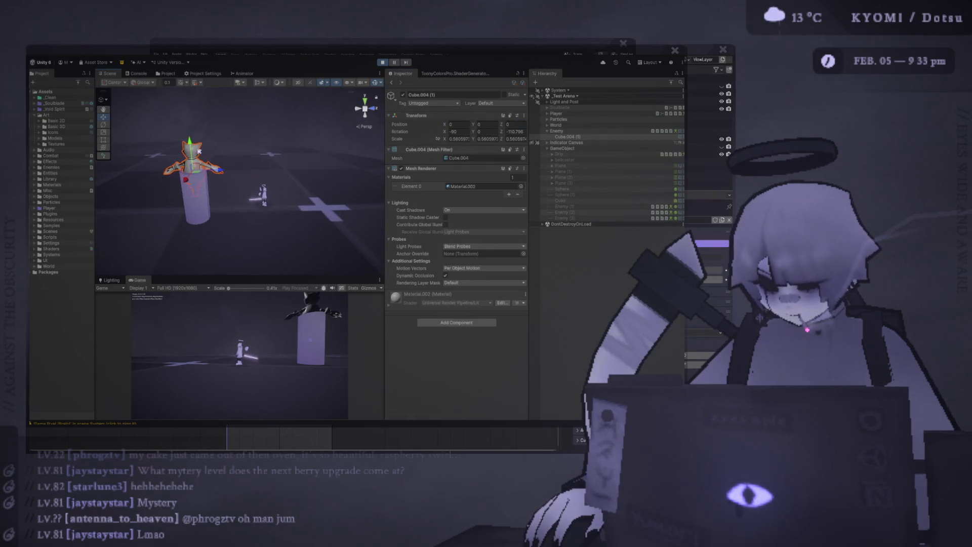
{"action": "left_click_drag", "start_coordinate": [192, 163], "coordinate": [192, 175]}
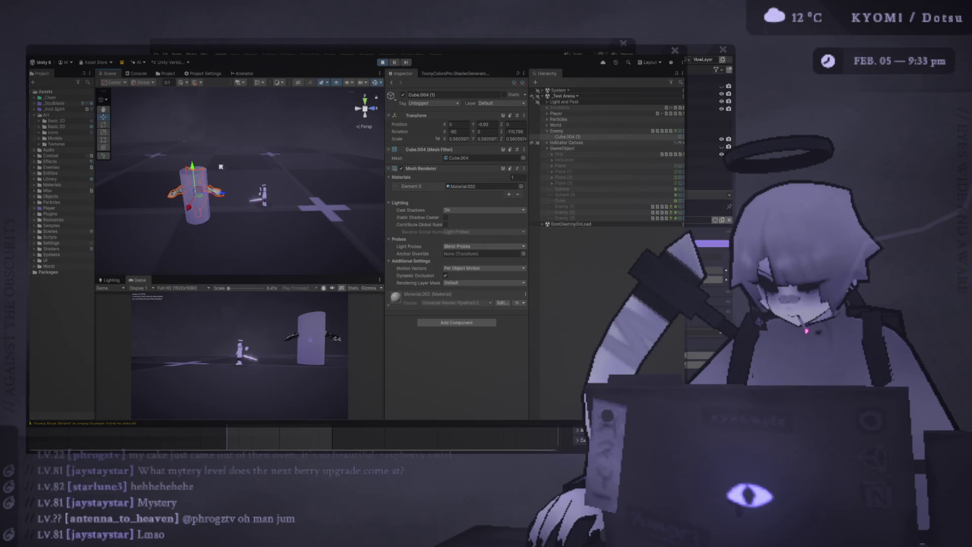
Step: Disable the Enemy's Mesh Renderer to hide its cylinder mesh
{"action": "left_click", "coordinate": [587, 131]}
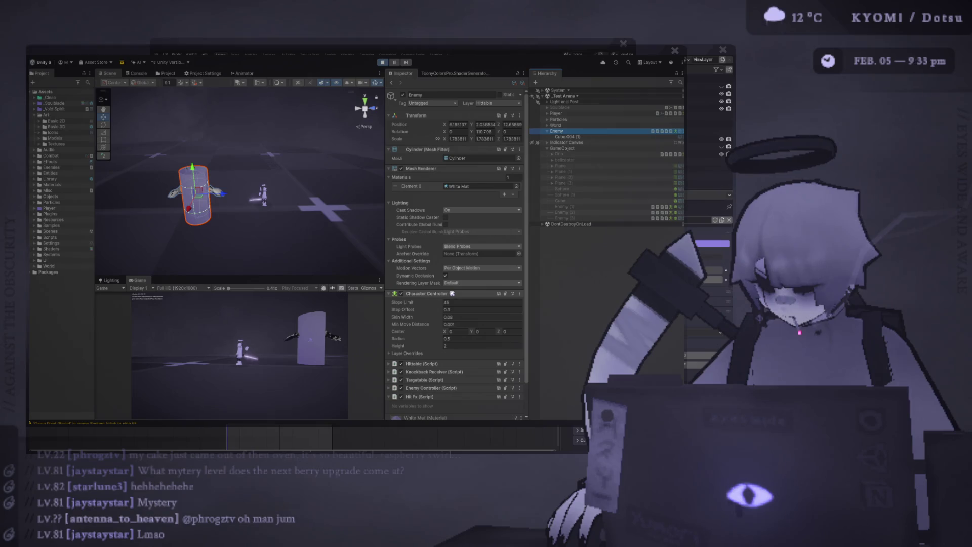
{"action": "left_click", "coordinate": [427, 293]}
{"action": "left_click", "coordinate": [405, 168]}
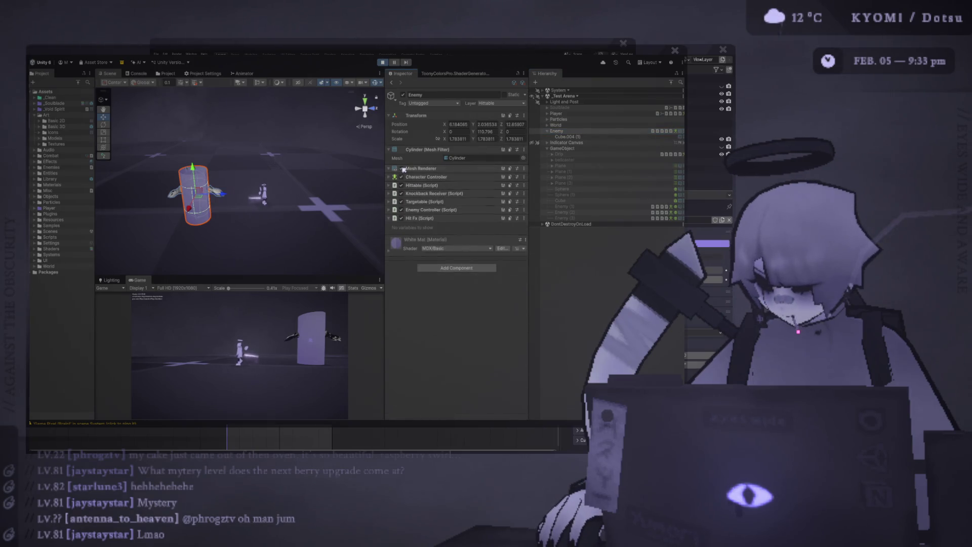
{"action": "left_click", "coordinate": [402, 168]}
{"action": "key", "text": "f"}
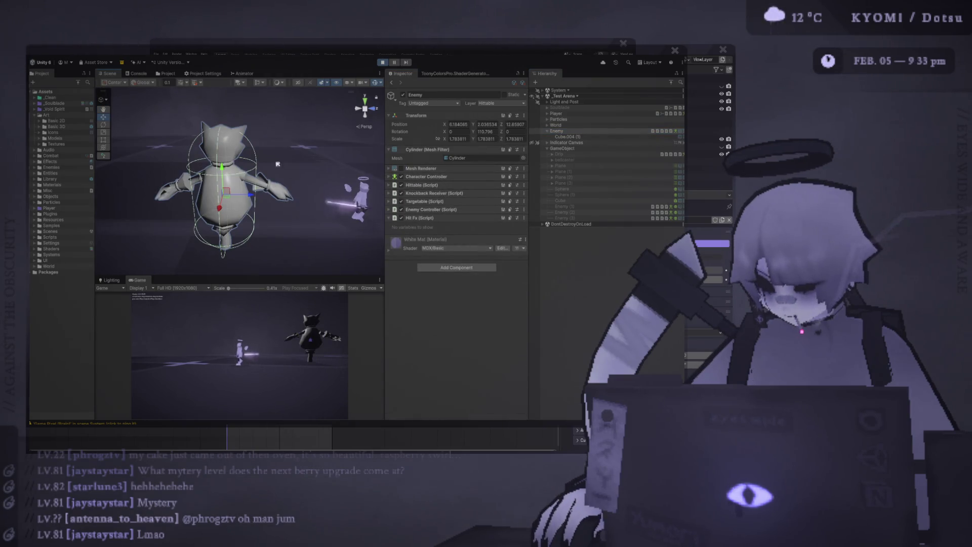
Step: Give Cube.004 (1) the Black Mat material in its Mesh Renderer and nudge it lower
{"action": "left_click", "coordinate": [564, 137]}
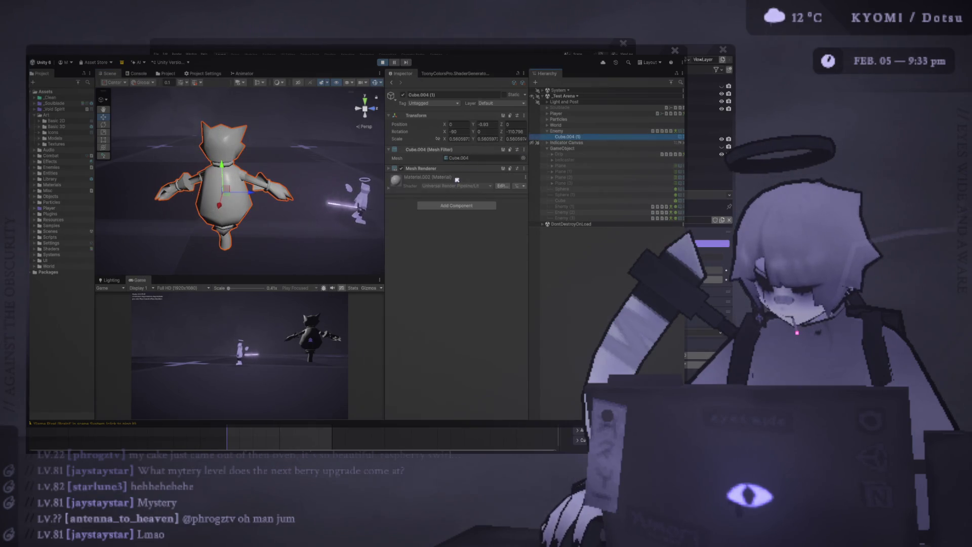
{"action": "left_click", "coordinate": [519, 170]}
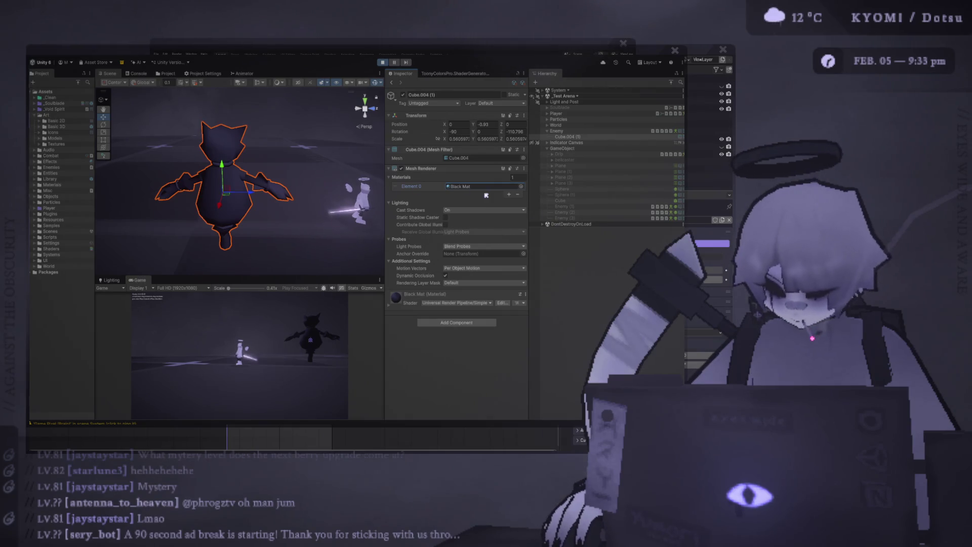
{"action": "mouse_move", "coordinate": [222, 165]}
{"action": "left_mouse_down"}
{"action": "mouse_move", "coordinate": [222, 174]}
{"action": "mouse_move", "coordinate": [222, 165]}
{"action": "left_mouse_up"}
{"action": "scroll", "coordinate": [298, 215], "scroll_direction": "down", "scroll_amount": 5}
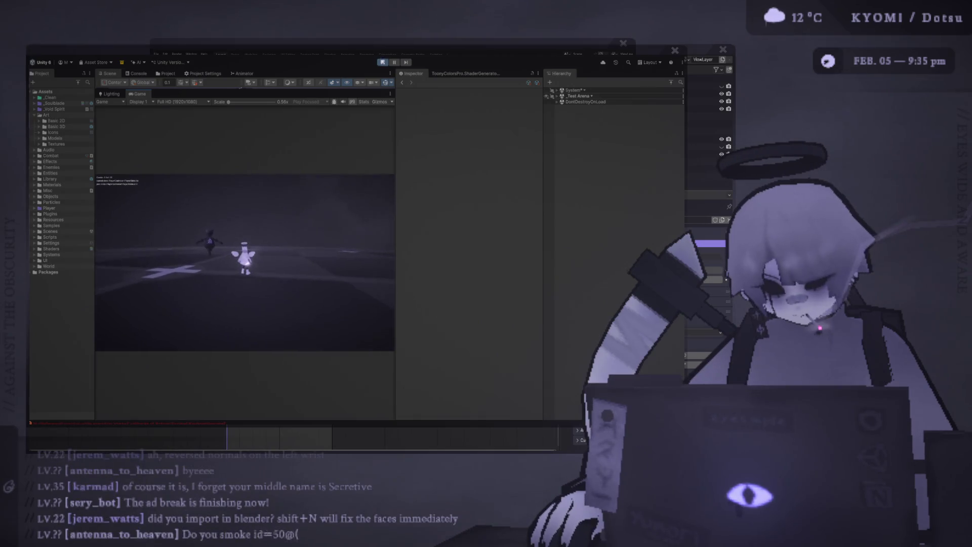
Step: Stop Play mode, widen the Game view, and dock the Scene view above it
{"action": "key", "text": "ctrl+p"}
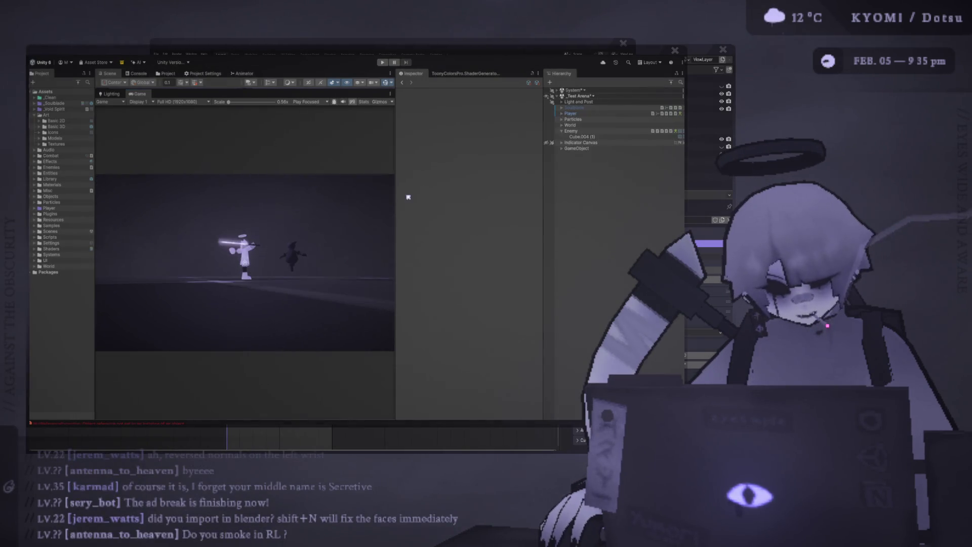
{"action": "left_click_drag", "start_coordinate": [397, 181], "coordinate": [530, 180]}
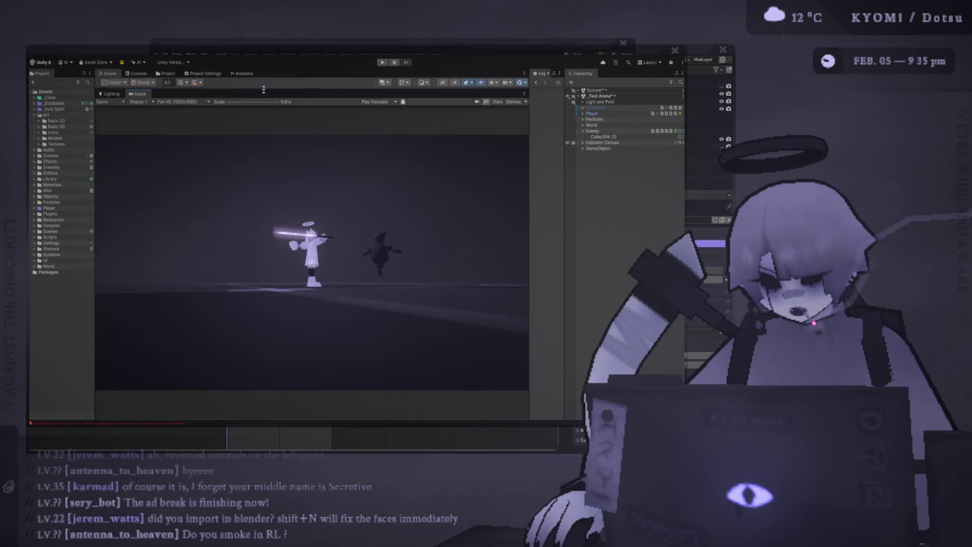
{"action": "left_click_drag", "start_coordinate": [264, 90], "coordinate": [263, 212]}
Step: Select the enemy's Cube.004 (1) mesh and widen the Inspector
{"action": "left_click", "coordinate": [323, 146]}
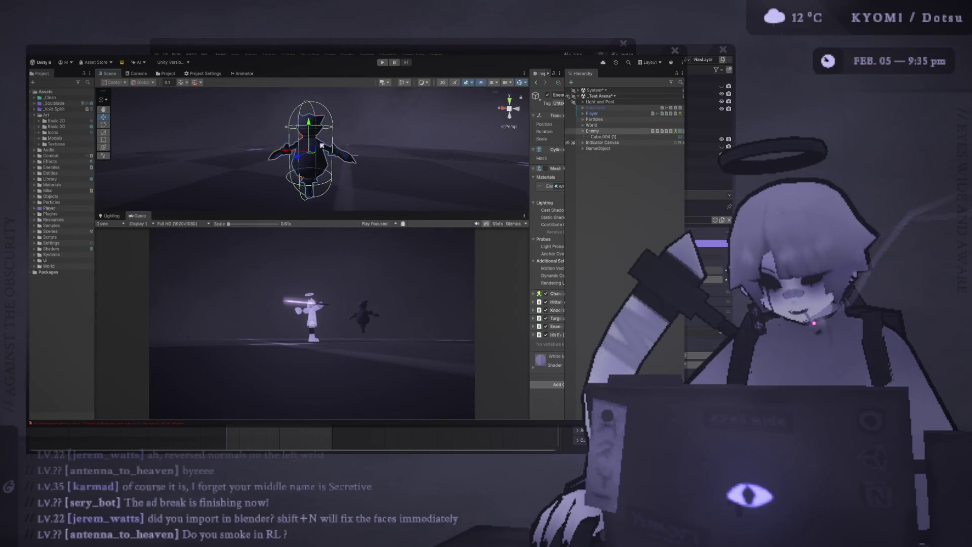
{"action": "left_click", "coordinate": [322, 146]}
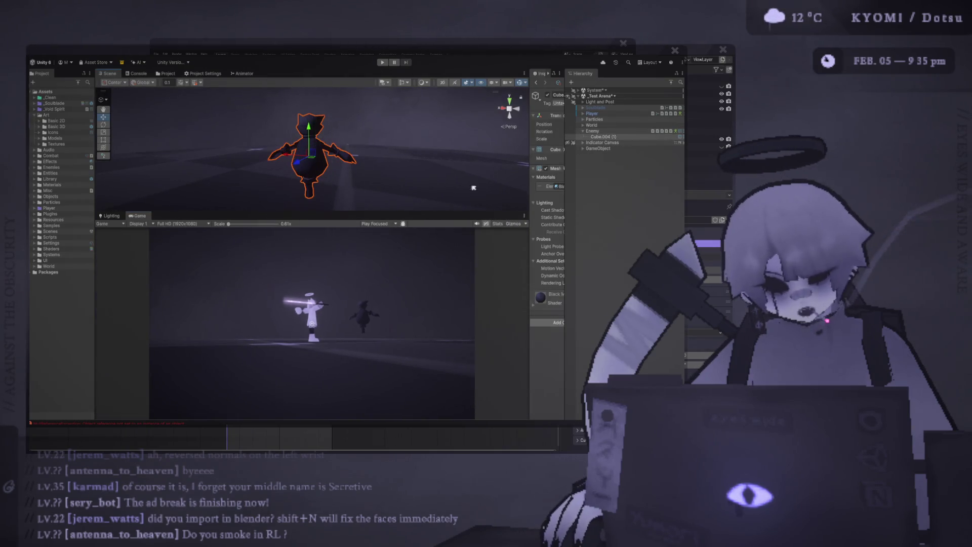
{"action": "left_click", "coordinate": [528, 178]}
{"action": "left_click", "coordinate": [541, 177]}
{"action": "key", "text": "ctrl+z"}
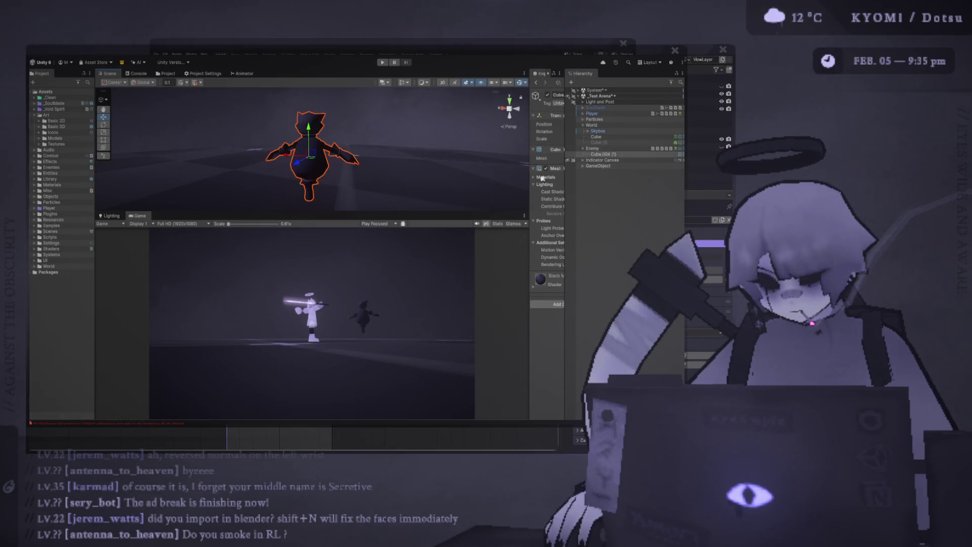
{"action": "left_click_drag", "start_coordinate": [529, 168], "coordinate": [375, 168]}
Step: Replace Black Mat with White Mat on the mesh's Materials Element 0
{"action": "left_click", "coordinate": [390, 177]}
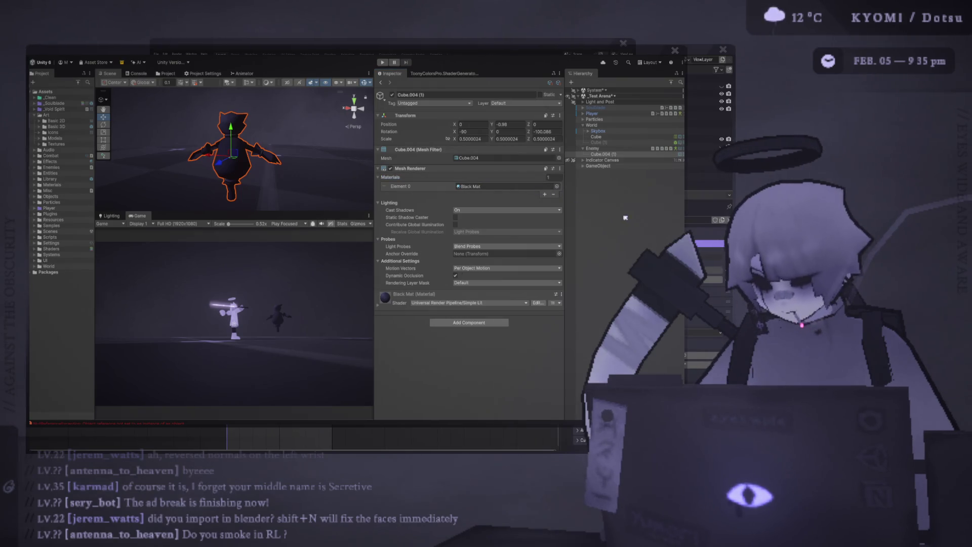
{"action": "mouse_move", "coordinate": [625, 217]}
{"action": "left_mouse_down"}
{"action": "mouse_move", "coordinate": [238, 152]}
{"action": "mouse_move", "coordinate": [317, 175]}
{"action": "left_mouse_up"}
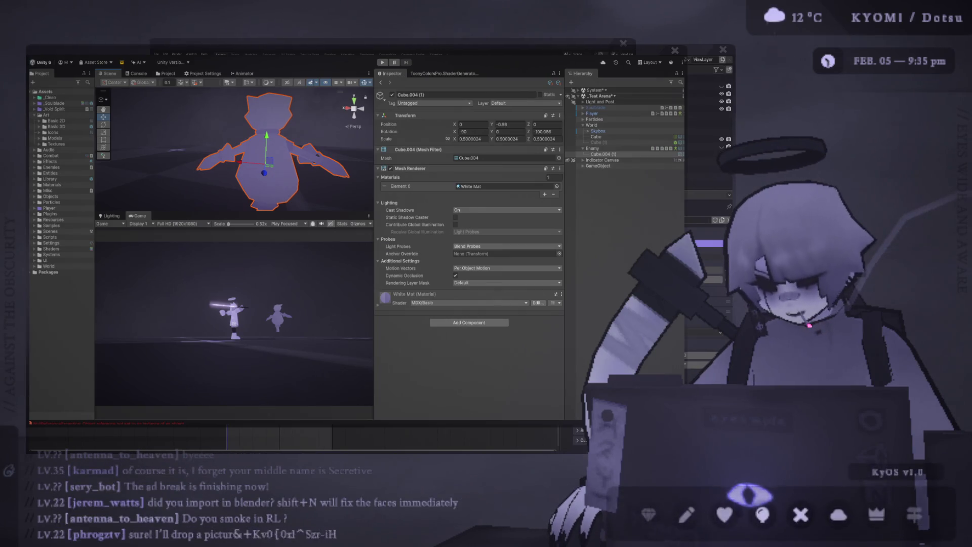
{"action": "key", "text": "alt+Tab"}
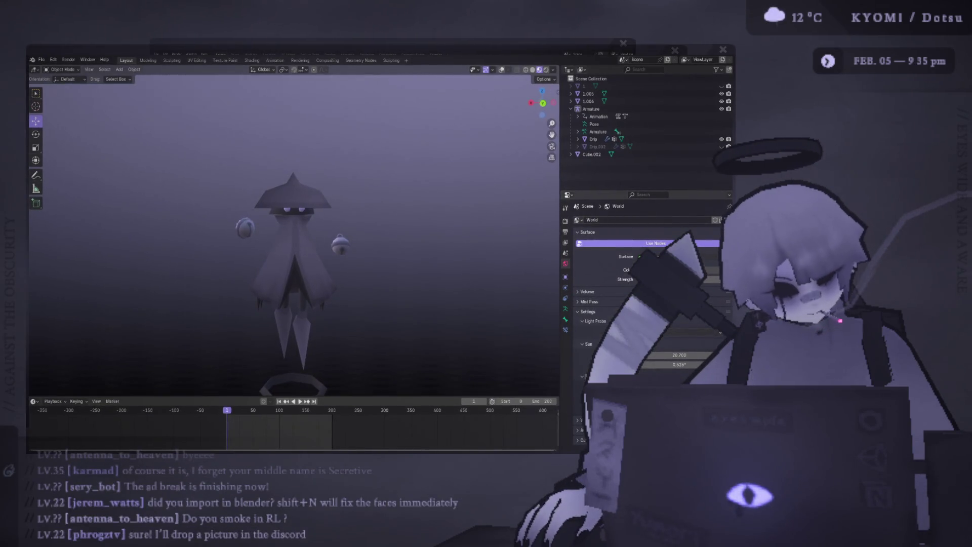
Step: Save oilcaster2.blend with Ctrl+S and close Blender
{"action": "key", "text": "ctrl+s"}
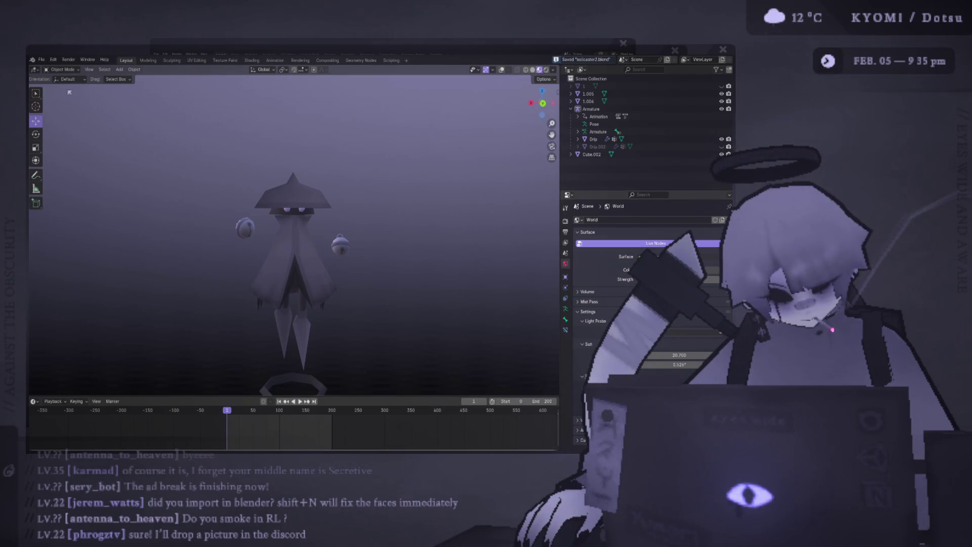
{"action": "left_click", "coordinate": [725, 50]}
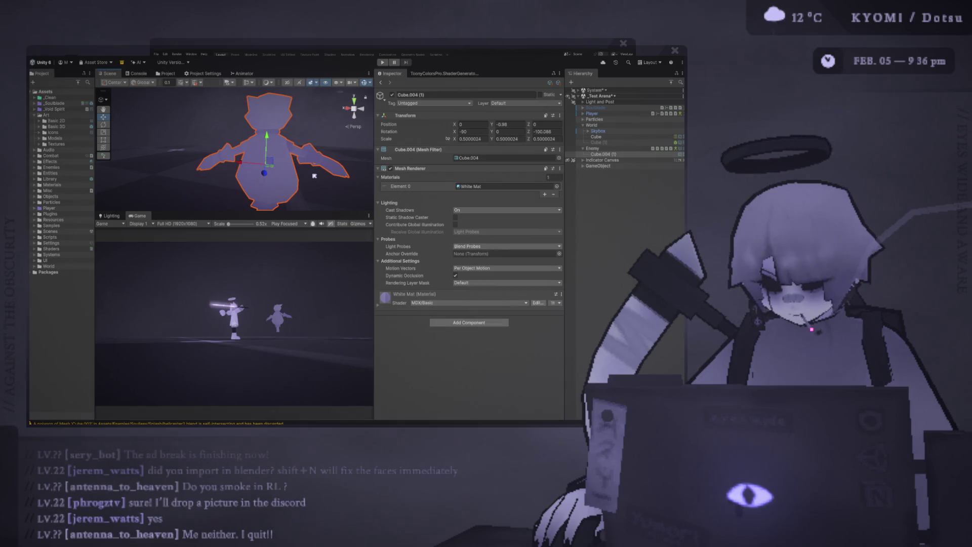
Step: Pan around the character and select the Skybox object with the move tool
{"action": "left_click_drag", "start_coordinate": [313, 173], "coordinate": [243, 176]}
{"action": "scroll", "coordinate": [243, 176], "scroll_direction": "up", "scroll_amount": 5}
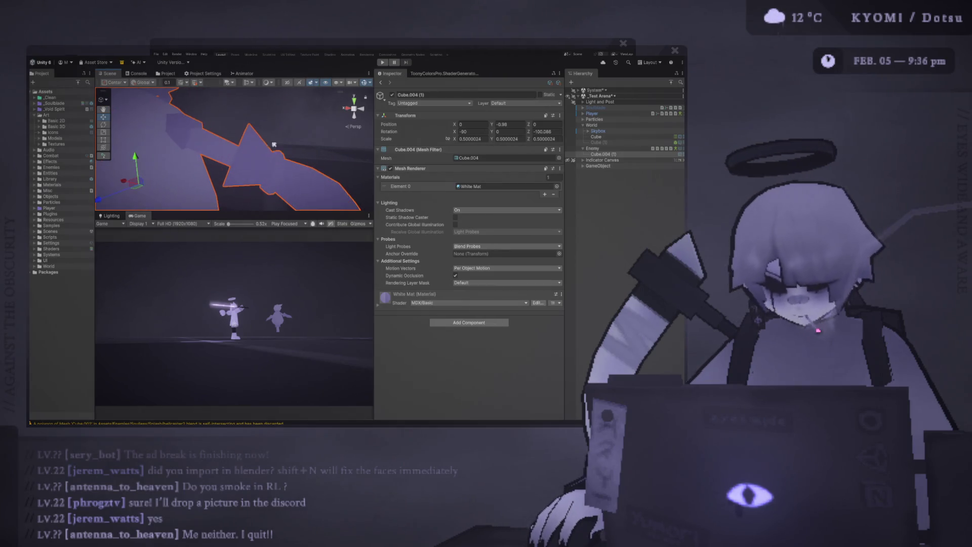
{"action": "key", "text": "w"}
{"action": "left_click", "coordinate": [251, 162]}
{"action": "scroll", "coordinate": [251, 162], "scroll_direction": "down", "scroll_amount": 5}
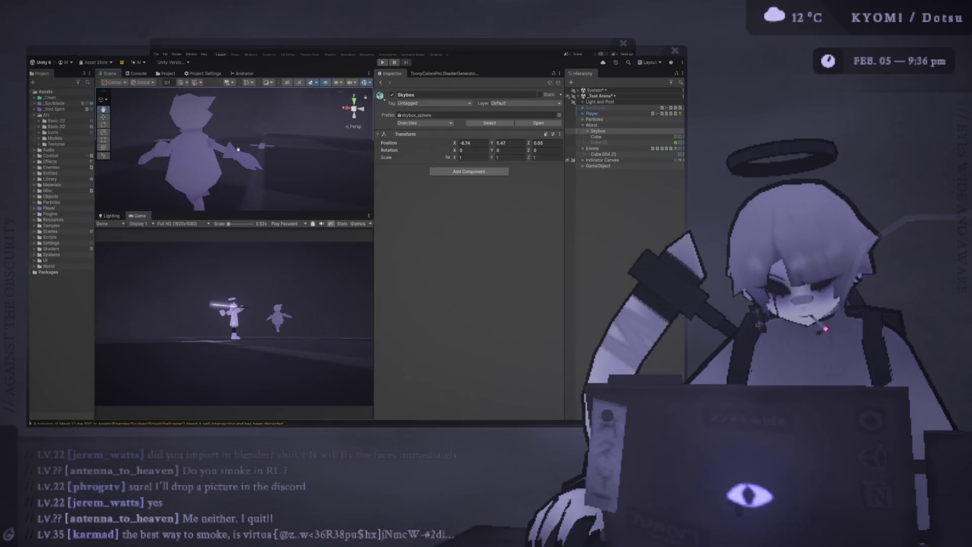
Step: Drag the splitters to enlarge the Scene and Game views, then enter Play mode
{"action": "left_click_drag", "start_coordinate": [255, 227], "coordinate": [254, 272]}
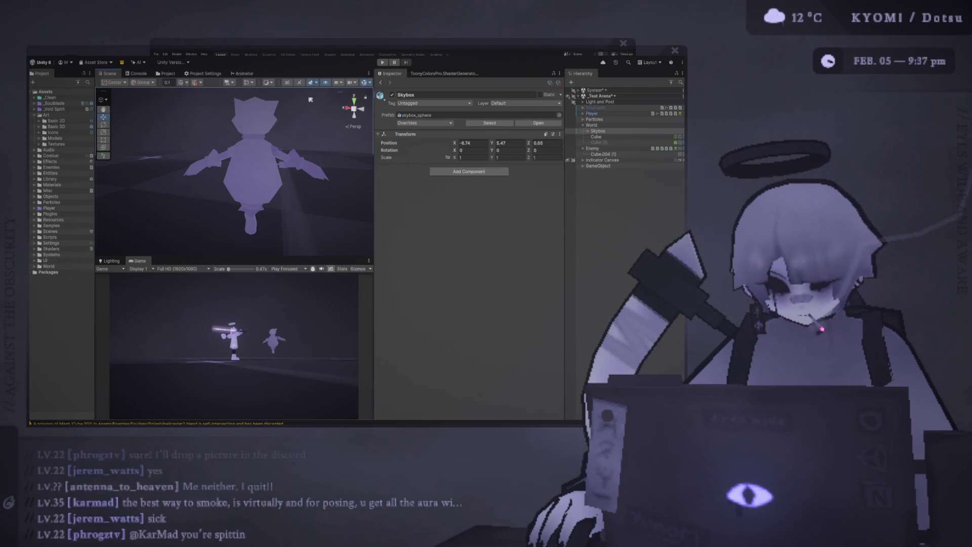
{"action": "mouse_move", "coordinate": [374, 139]}
{"action": "left_mouse_down"}
{"action": "mouse_move", "coordinate": [470, 138]}
{"action": "mouse_move", "coordinate": [369, 121]}
{"action": "mouse_move", "coordinate": [359, 79]}
{"action": "left_mouse_up"}
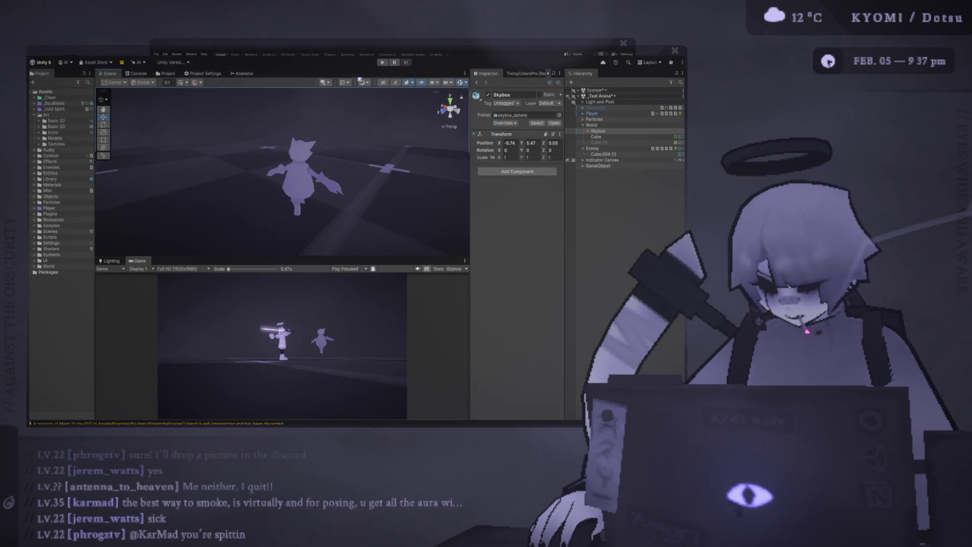
{"action": "left_click", "coordinate": [382, 62]}
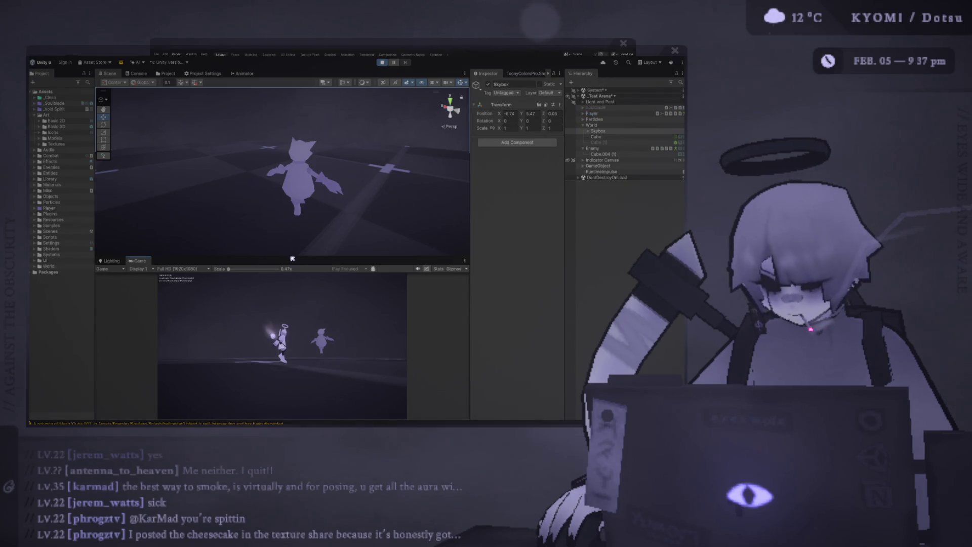
Step: Play with the Game view filling the panel, then stop and restore the Scene view above it
{"action": "left_click_drag", "start_coordinate": [292, 259], "coordinate": [292, 89]}
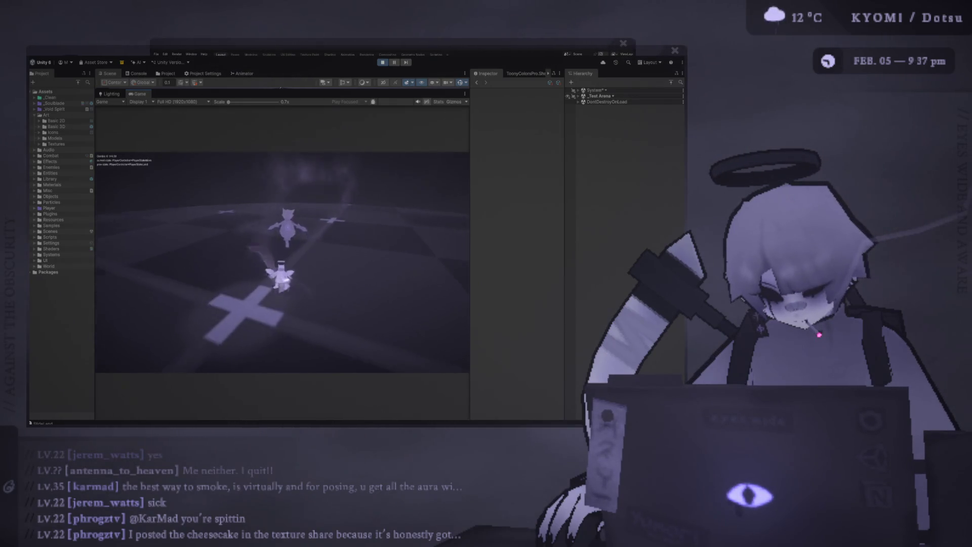
{"action": "left_click", "coordinate": [382, 63]}
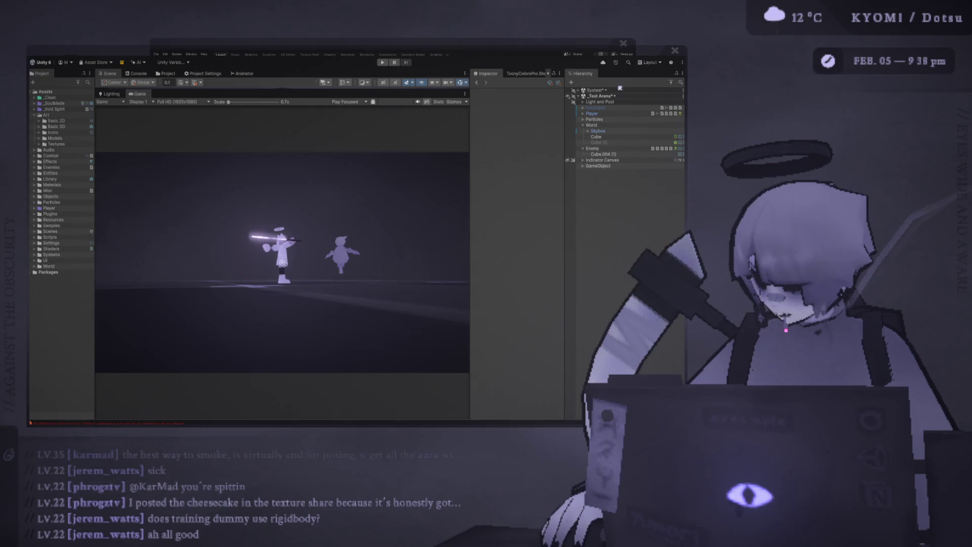
{"action": "left_click_drag", "start_coordinate": [263, 90], "coordinate": [264, 261]}
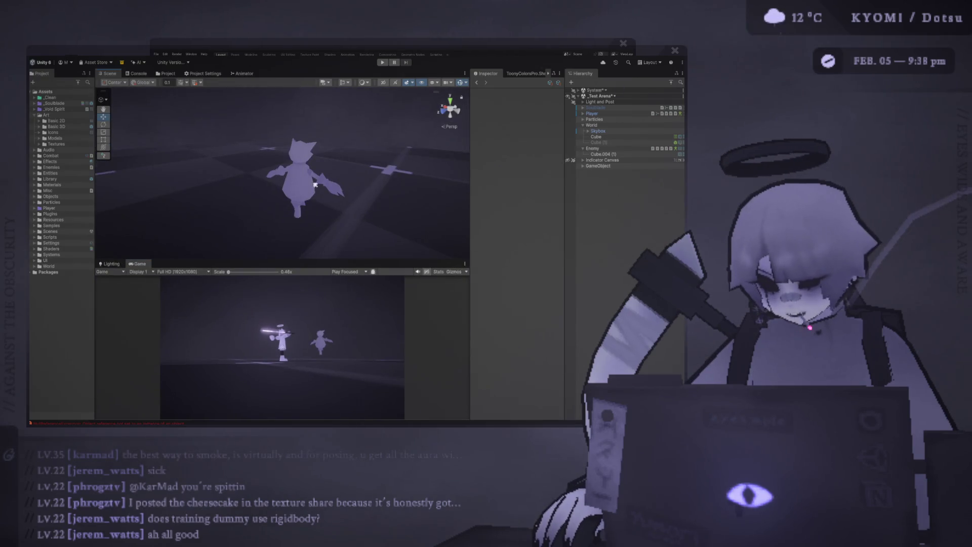
Step: Select the Enemy, widen the Inspector, and review its Knockback Receiver settings
{"action": "left_click", "coordinate": [315, 185]}
{"action": "left_click", "coordinate": [315, 185]}
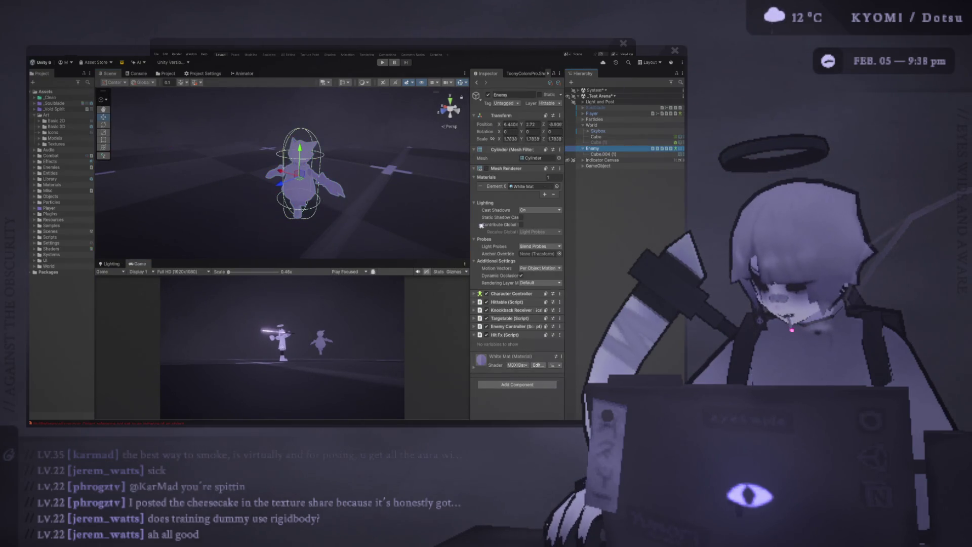
{"action": "left_click_drag", "start_coordinate": [469, 226], "coordinate": [337, 226]}
{"action": "left_click", "coordinate": [400, 310]}
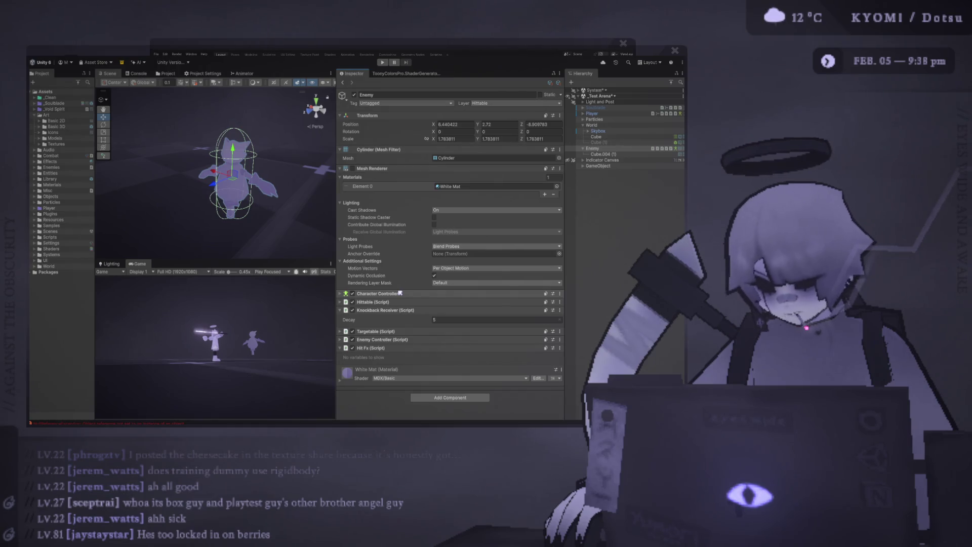
{"action": "left_click", "coordinate": [380, 310]}
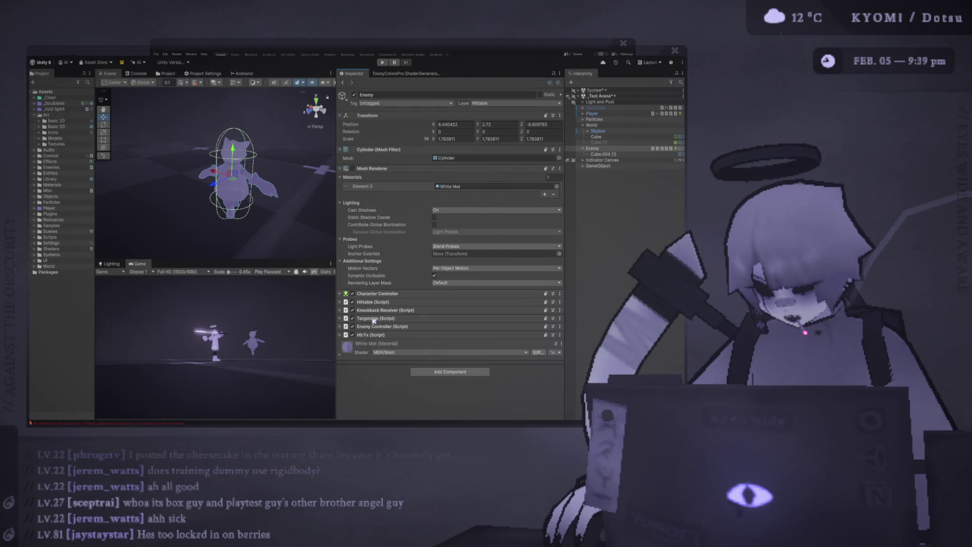
Step: Expand and collapse the Targetable and Hittable script settings to review them
{"action": "left_click", "coordinate": [374, 319]}
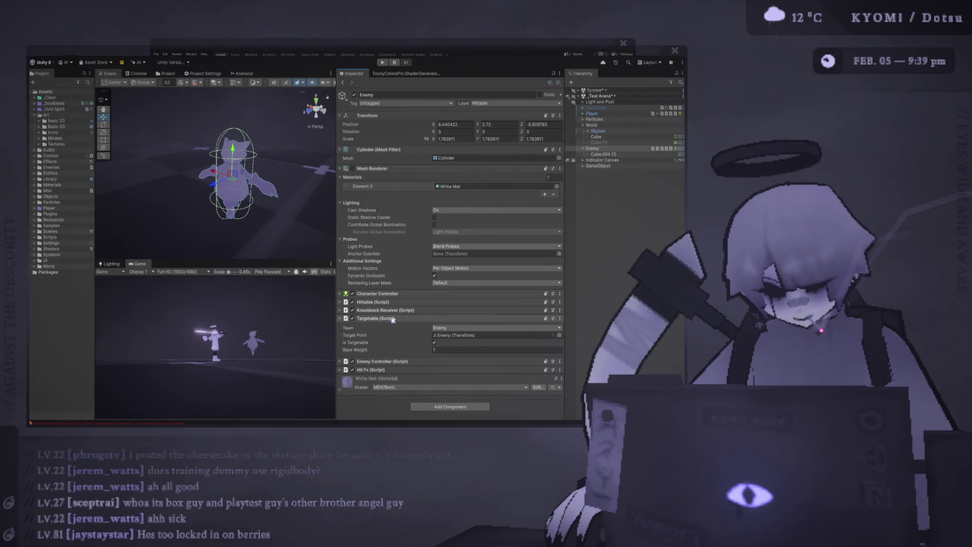
{"action": "left_click", "coordinate": [400, 319]}
{"action": "left_click", "coordinate": [399, 318]}
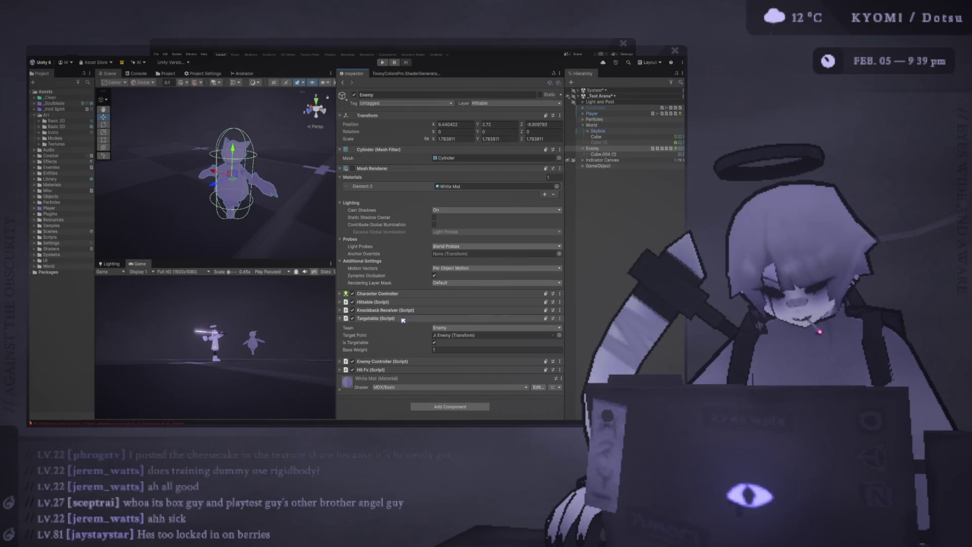
{"action": "left_click", "coordinate": [395, 318]}
{"action": "left_click", "coordinate": [392, 302]}
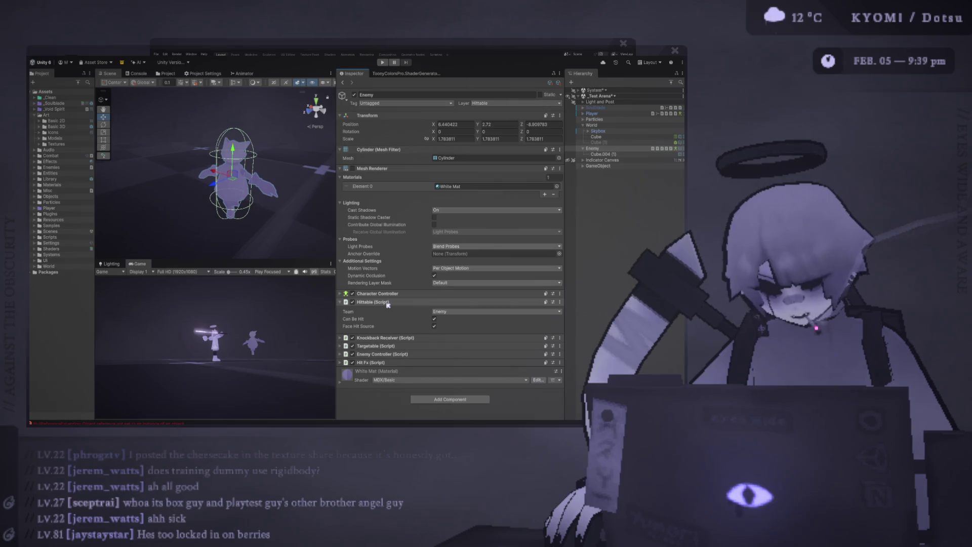
{"action": "left_click", "coordinate": [388, 303]}
{"action": "left_click", "coordinate": [390, 319]}
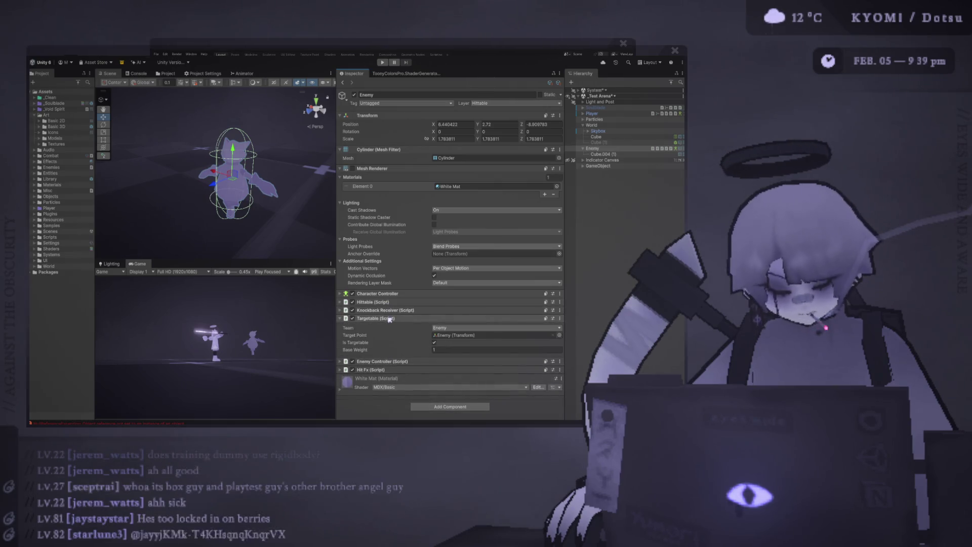
{"action": "left_click", "coordinate": [390, 319]}
{"action": "left_click", "coordinate": [388, 302]}
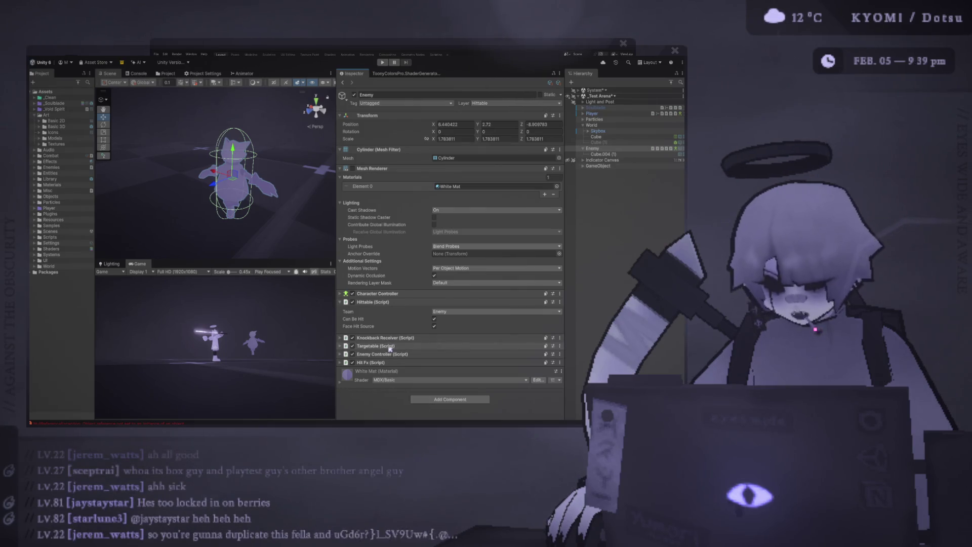
{"action": "left_click", "coordinate": [388, 302]}
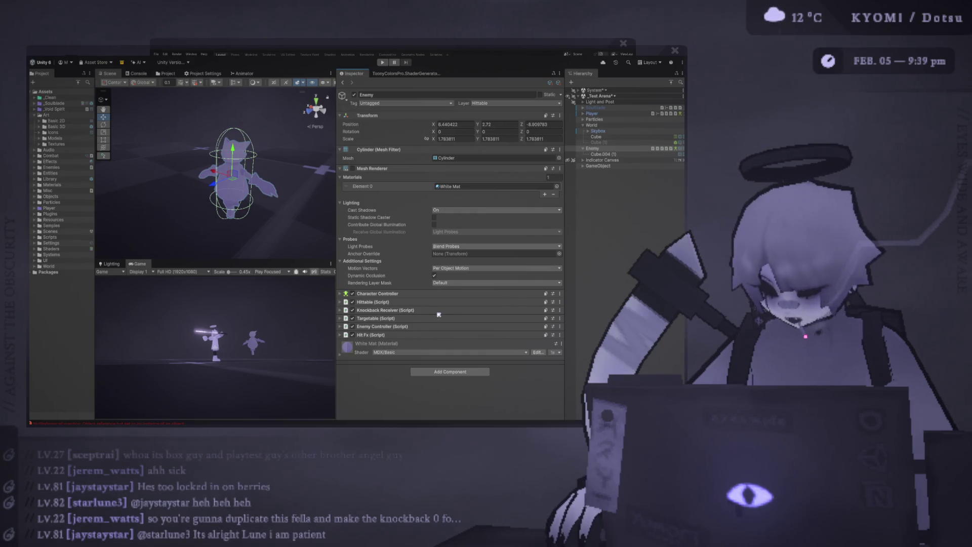
Step: Expand Targetable and try Base Weight -0.05 and 5 before settling on 1
{"action": "left_click", "coordinate": [407, 317]}
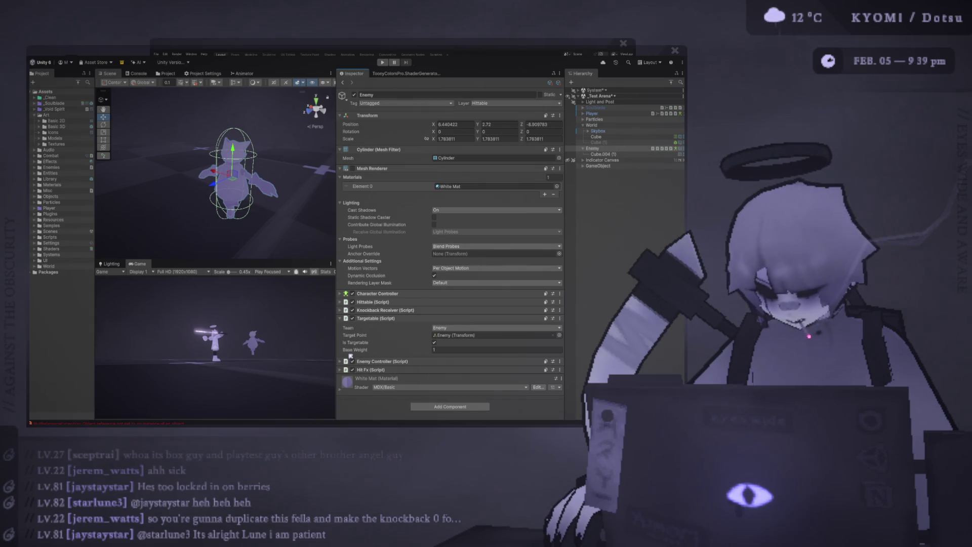
{"action": "left_click", "coordinate": [394, 351]}
{"action": "type", "text": "-0.05"}
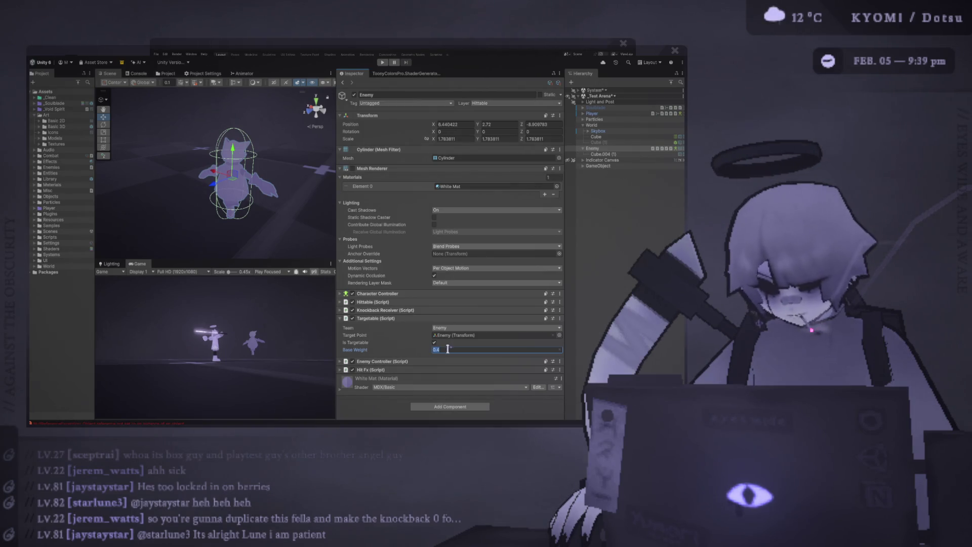
{"action": "type", "text": "5"}
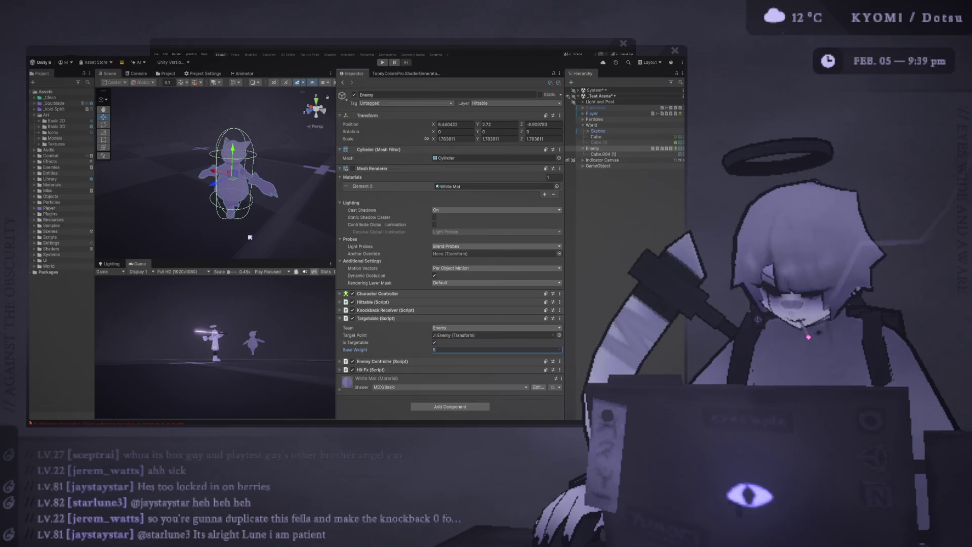
{"action": "key", "text": "BackSpace"}
{"action": "type", "text": "1"}
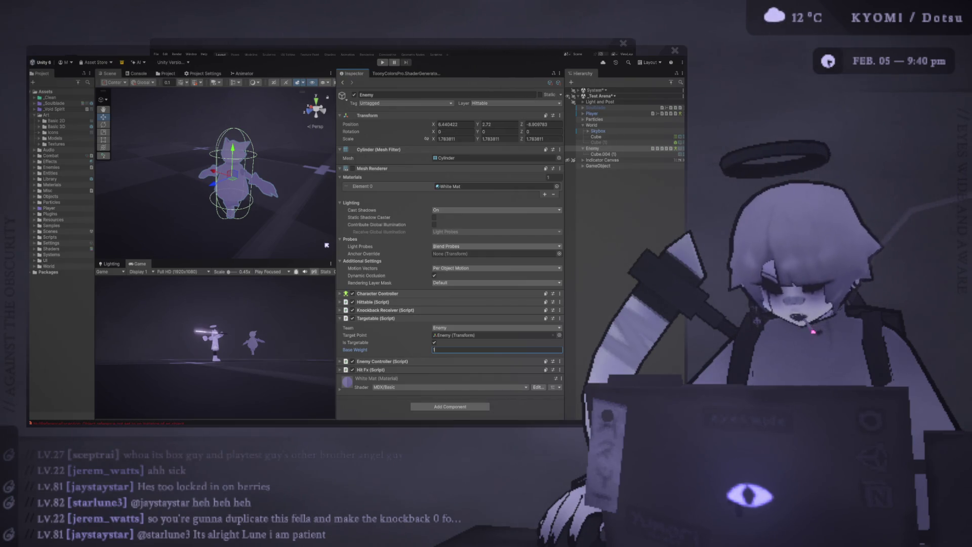
Step: Duplicate the Enemy with Ctrl+D, move the copy aside, and frame it
{"action": "left_click_drag", "start_coordinate": [335, 231], "coordinate": [462, 231]}
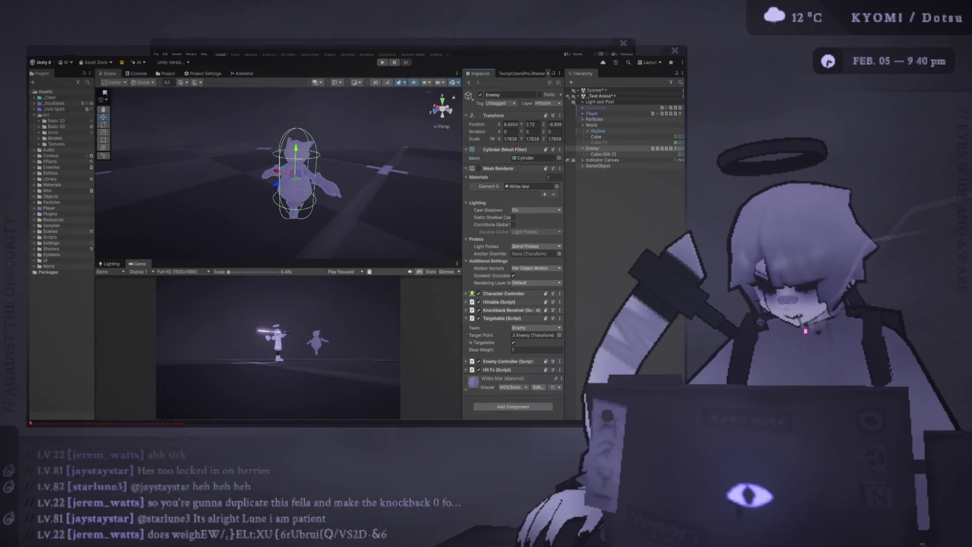
{"action": "key", "text": "ctrl+d"}
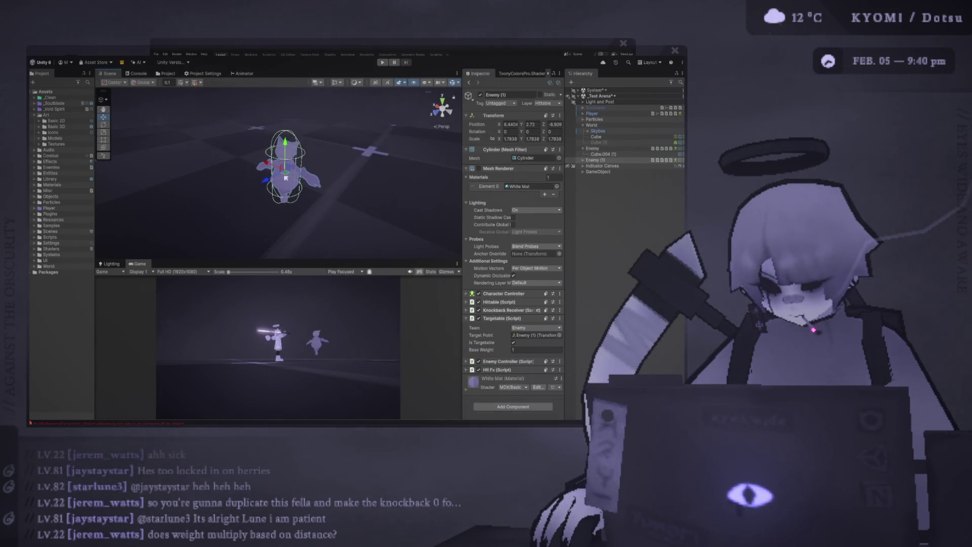
{"action": "mouse_move", "coordinate": [283, 183]}
{"action": "left_mouse_down"}
{"action": "mouse_move", "coordinate": [174, 155]}
{"action": "mouse_move", "coordinate": [187, 153]}
{"action": "left_mouse_up"}
{"action": "key", "text": "f"}
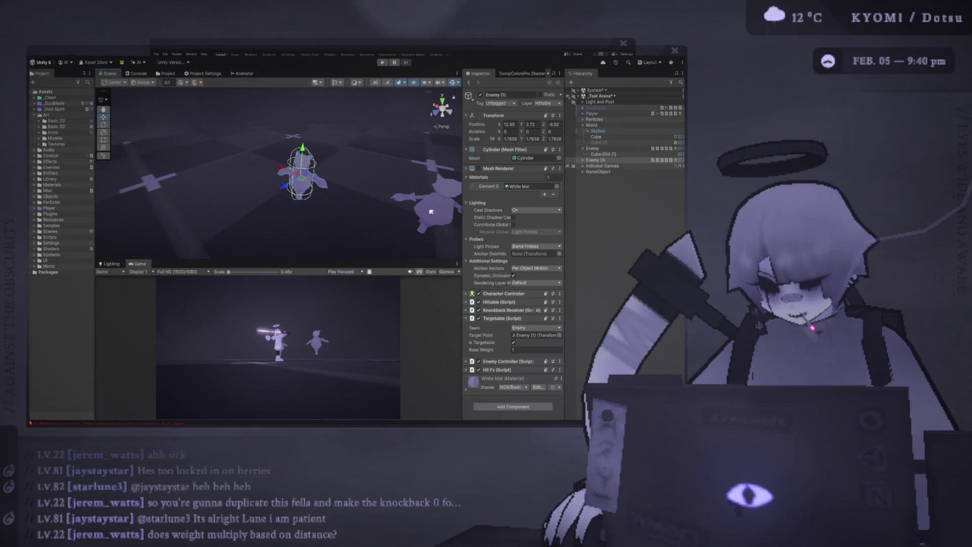
Step: Remove the Knockback Receiver component from the copy and start Play mode
{"action": "left_click_drag", "start_coordinate": [462, 295], "coordinate": [392, 294]}
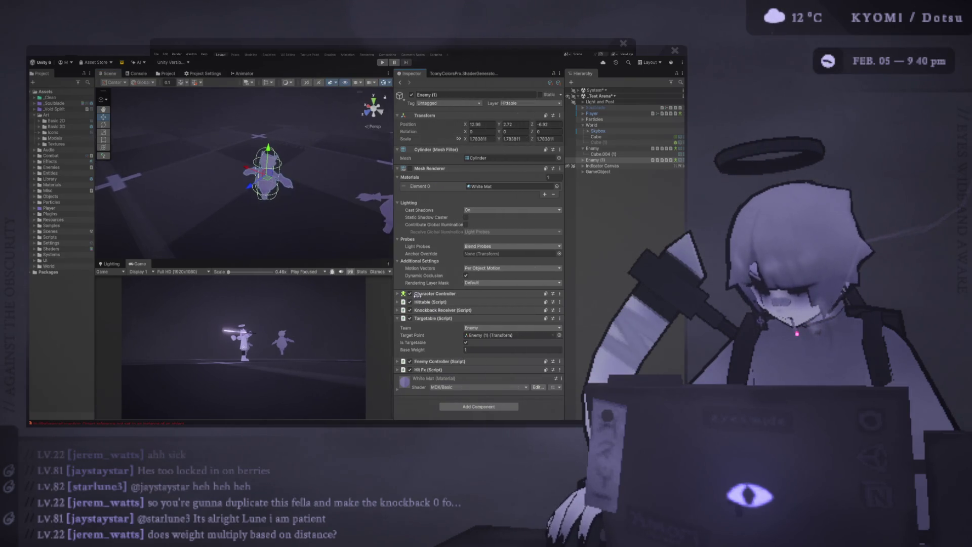
{"action": "left_click", "coordinate": [559, 310]}
{"action": "left_click", "coordinate": [577, 324]}
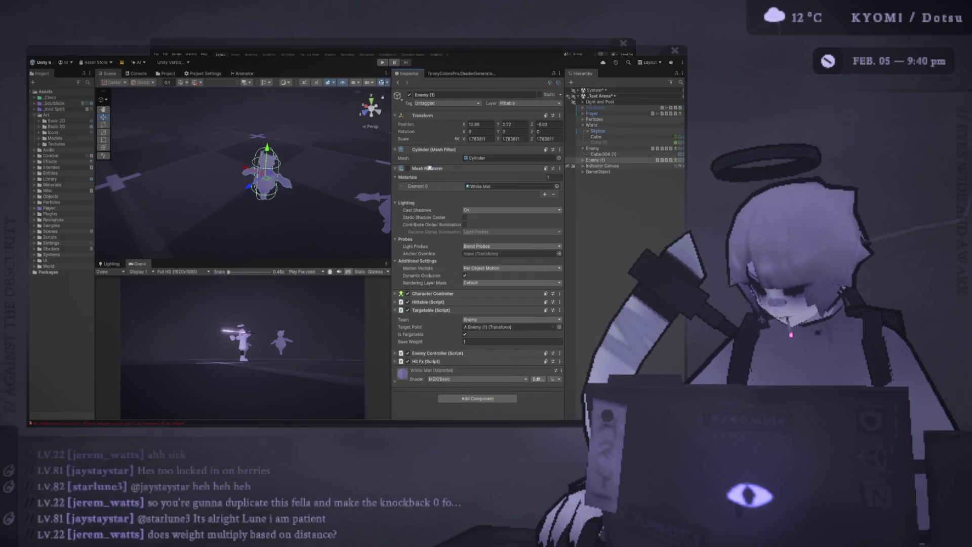
{"action": "key", "text": "ctrl+p"}
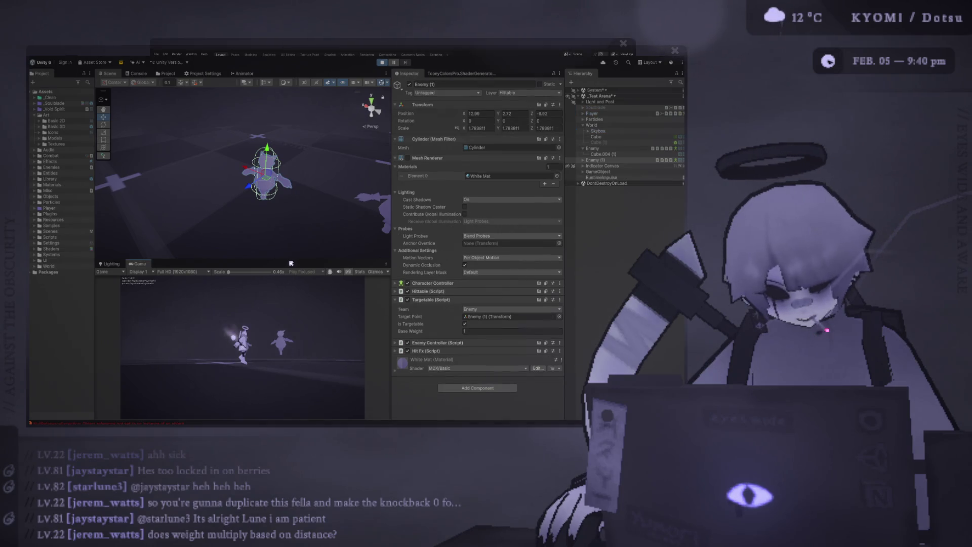
Step: Resize the Scene/Game and Inspector splitters so a large Scene view sits above a small Game view
{"action": "left_click_drag", "start_coordinate": [288, 174], "coordinate": [289, 41]}
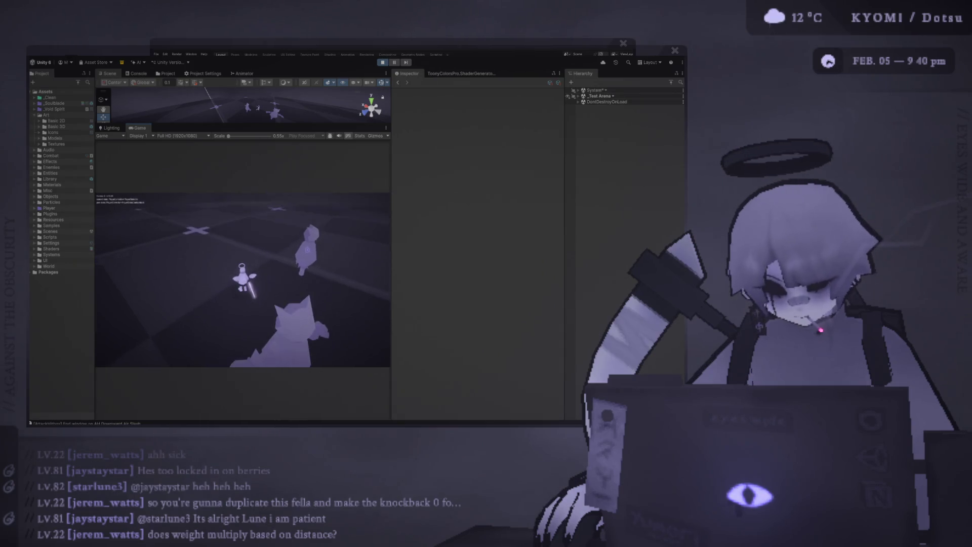
{"action": "left_click_drag", "start_coordinate": [346, 128], "coordinate": [333, 176]}
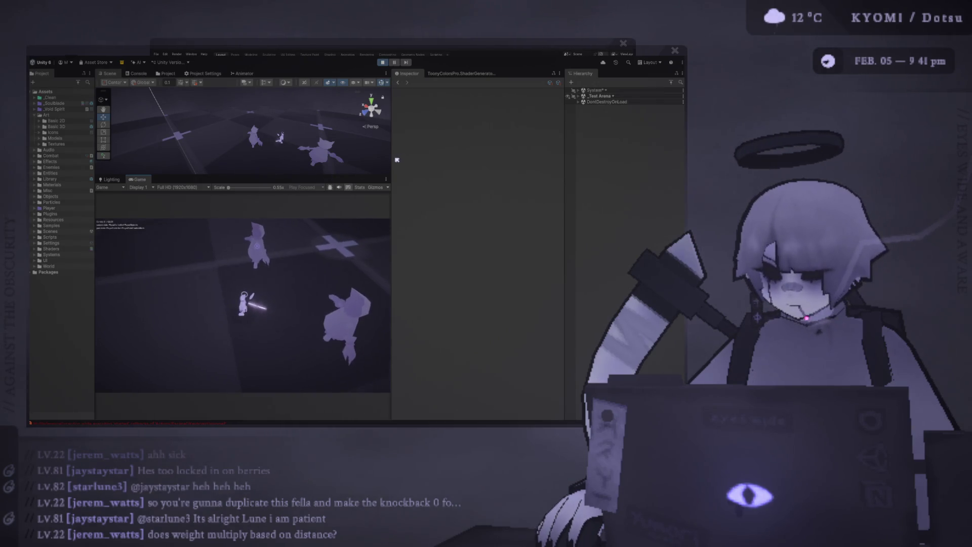
{"action": "left_click_drag", "start_coordinate": [393, 159], "coordinate": [488, 159]}
{"action": "left_click_drag", "start_coordinate": [321, 176], "coordinate": [321, 287]}
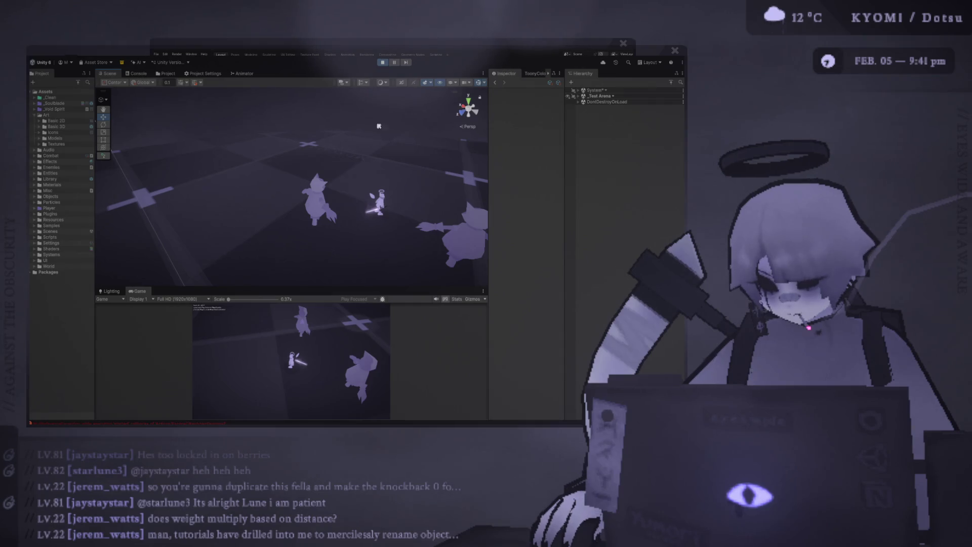
Step: Duplicate the Enemy parent three times and drag each copy to a different arena spot
{"action": "left_click", "coordinate": [469, 238]}
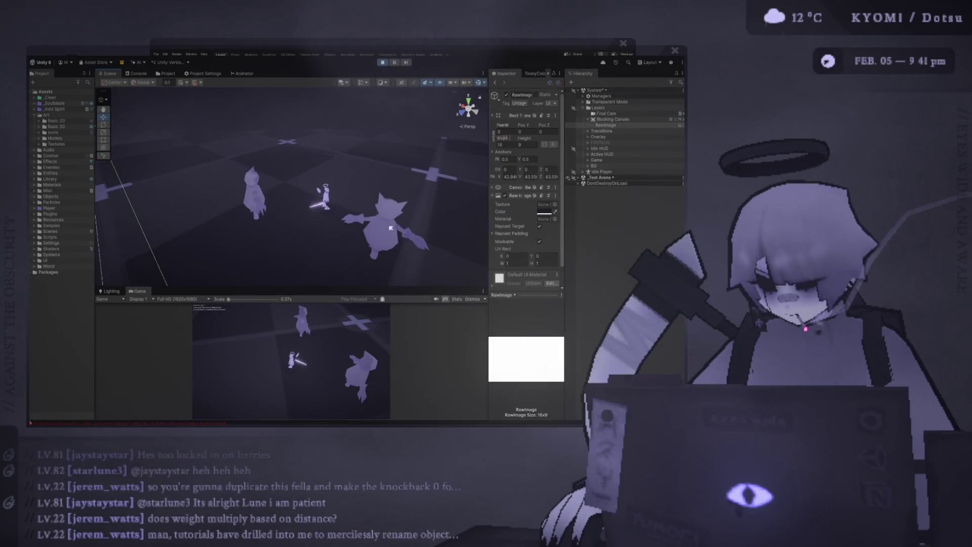
{"action": "left_click", "coordinate": [595, 224]}
{"action": "key", "text": "ctrl+d"}
{"action": "key", "text": "ctrl+d"}
{"action": "key", "text": "ctrl+d"}
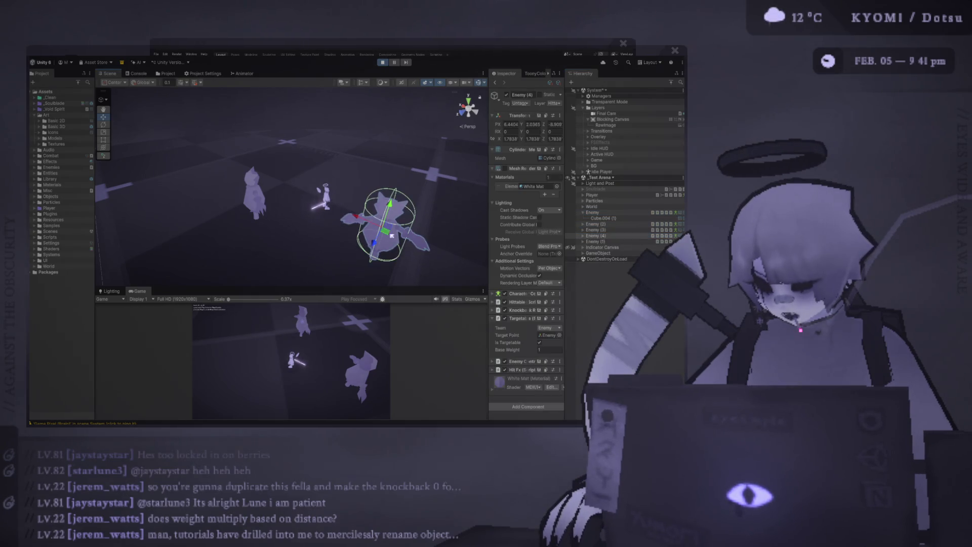
{"action": "left_click_drag", "start_coordinate": [384, 238], "coordinate": [355, 195]}
{"action": "left_click", "coordinate": [385, 232]}
{"action": "left_click_drag", "start_coordinate": [384, 233], "coordinate": [292, 237]}
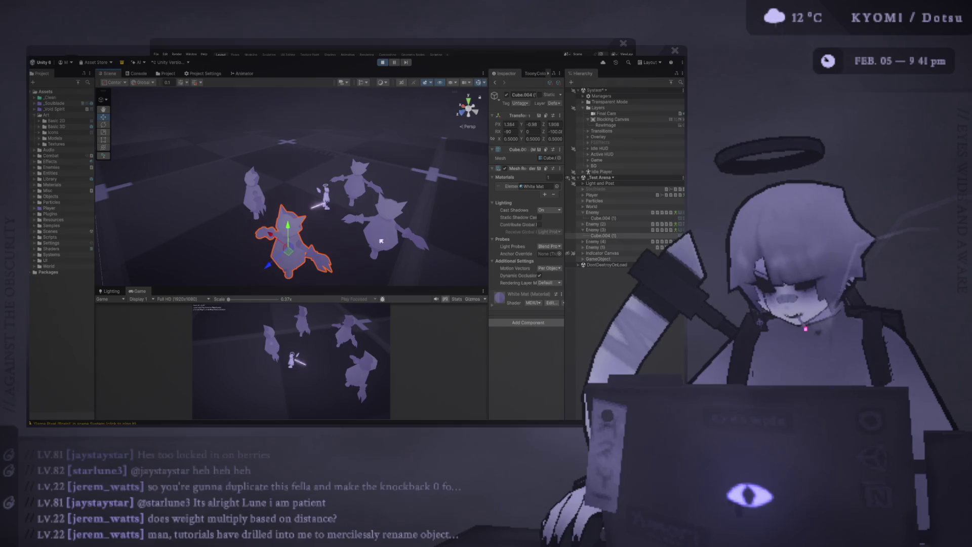
{"action": "left_click", "coordinate": [385, 225]}
{"action": "mouse_move", "coordinate": [385, 225]}
{"action": "left_mouse_down"}
{"action": "mouse_move", "coordinate": [288, 175]}
{"action": "mouse_move", "coordinate": [400, 198]}
{"action": "mouse_move", "coordinate": [390, 195]}
{"action": "left_mouse_up"}
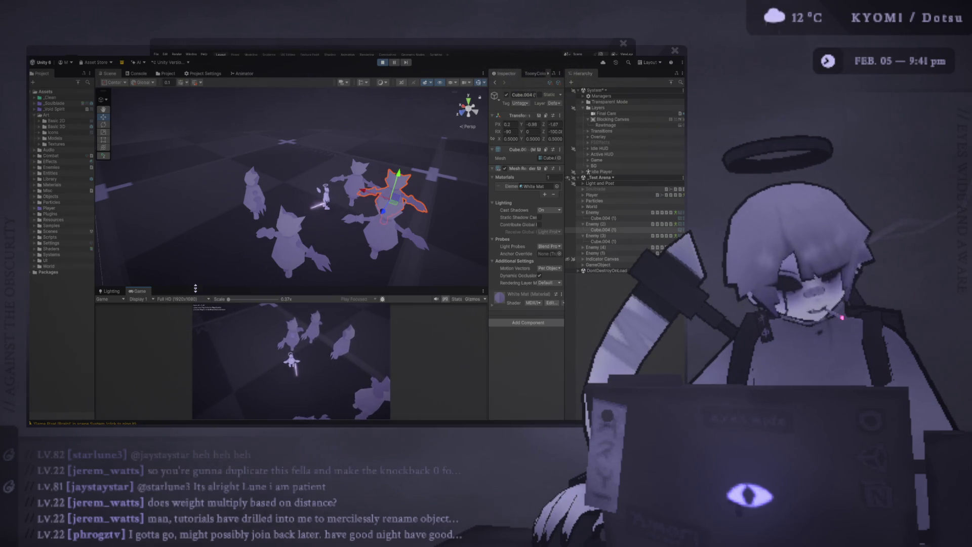
{"action": "left_click_drag", "start_coordinate": [200, 291], "coordinate": [45, 226]}
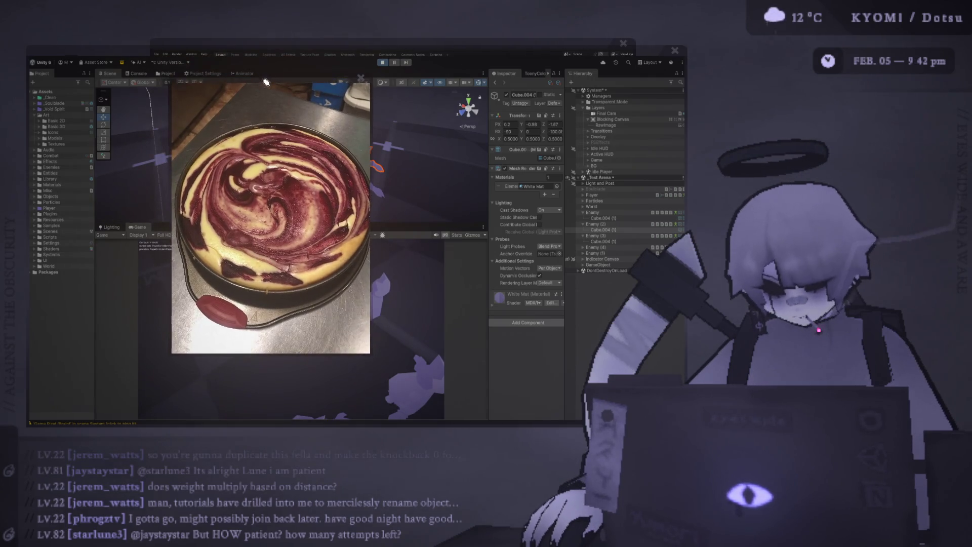
Step: Move the cheesecake photo window aside and close it
{"action": "mouse_move", "coordinate": [256, 52]}
{"action": "left_mouse_down"}
{"action": "mouse_move", "coordinate": [523, 121]}
{"action": "mouse_move", "coordinate": [358, 90]}
{"action": "left_mouse_up"}
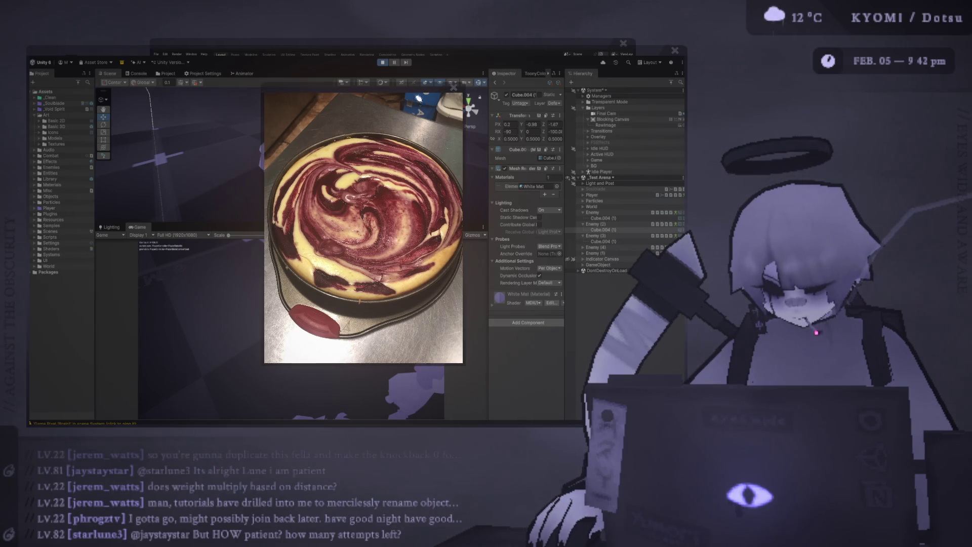
{"action": "mouse_move", "coordinate": [418, 99]}
{"action": "left_mouse_down"}
{"action": "mouse_move", "coordinate": [286, 119]}
{"action": "mouse_move", "coordinate": [265, 117]}
{"action": "mouse_move", "coordinate": [255, 101]}
{"action": "left_mouse_up"}
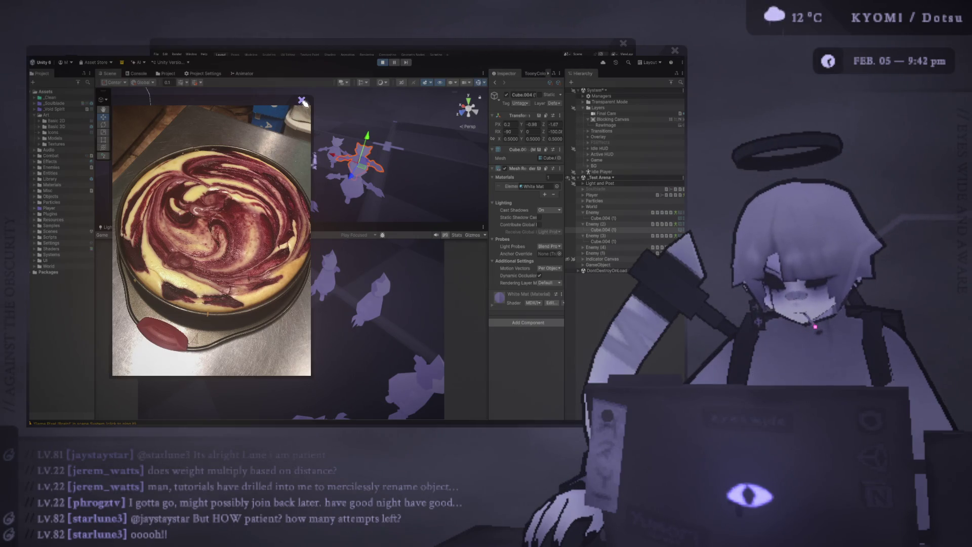
{"action": "left_click", "coordinate": [301, 100]}
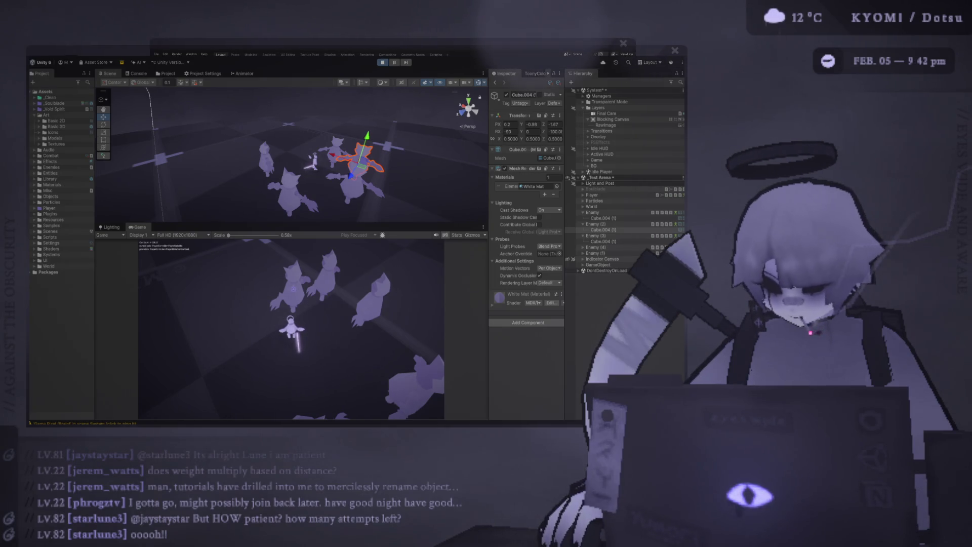
Step: Fight the enemy crowd, moving with W and S to dash, slash and lunge
{"action": "key", "text": "w"}
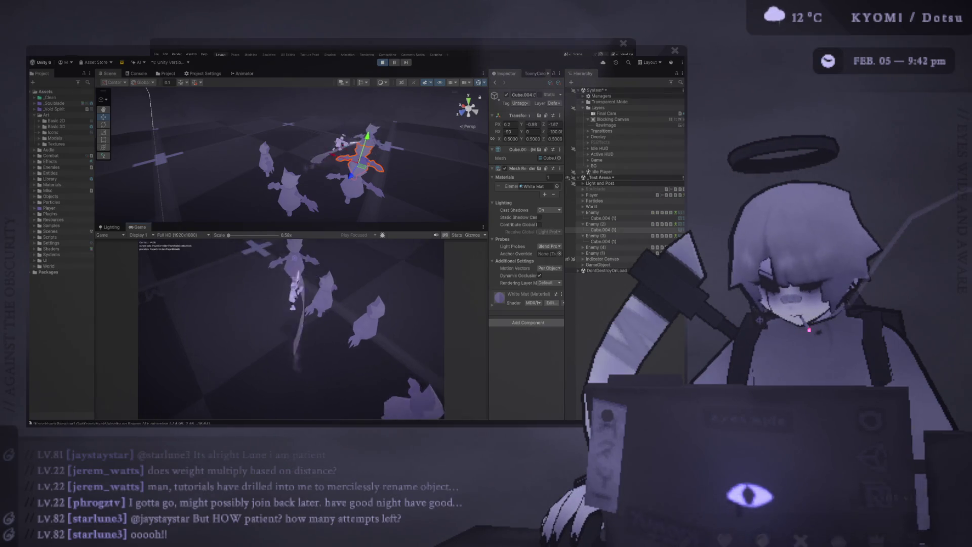
{"action": "key", "text": "w"}
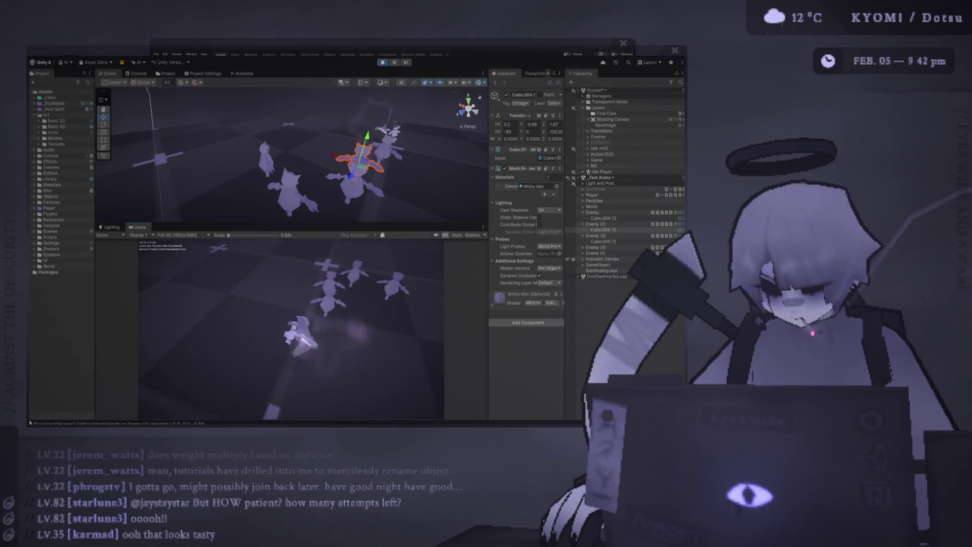
{"action": "key", "text": "w"}
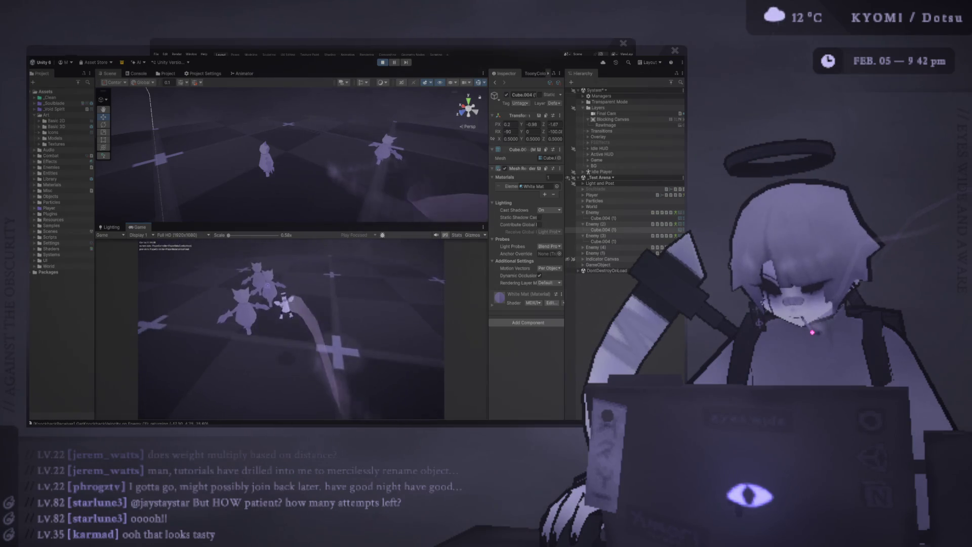
{"action": "key", "text": "w"}
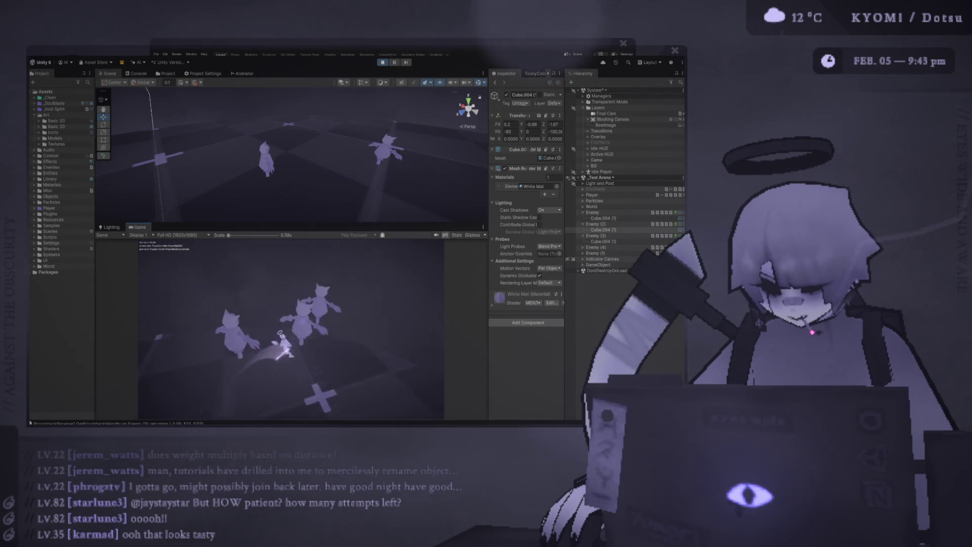
{"action": "key", "text": "w"}
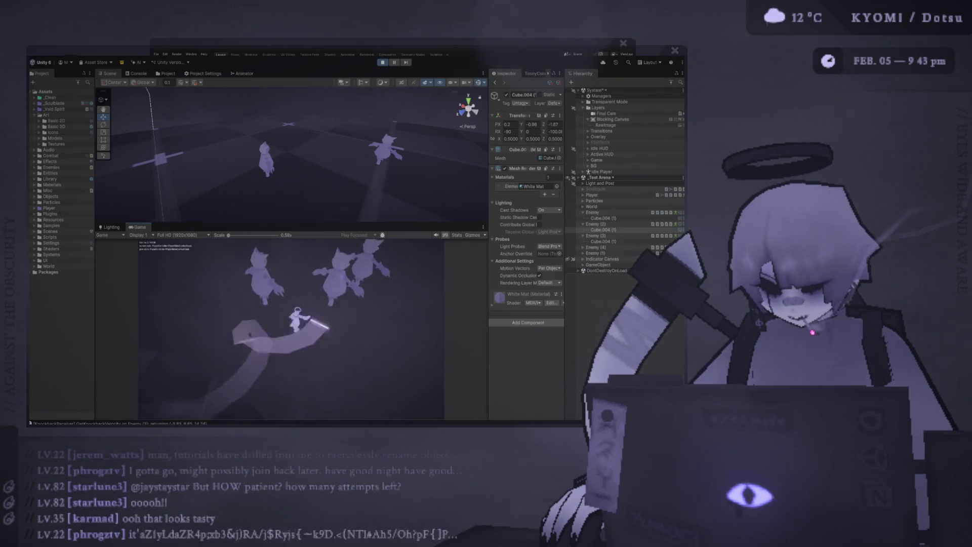
{"action": "key", "text": "w"}
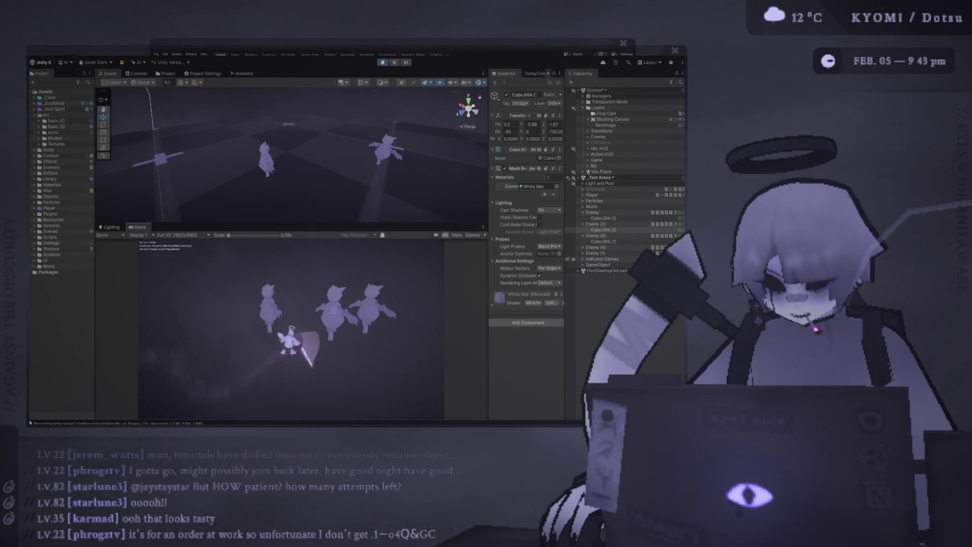
{"action": "key", "text": "w"}
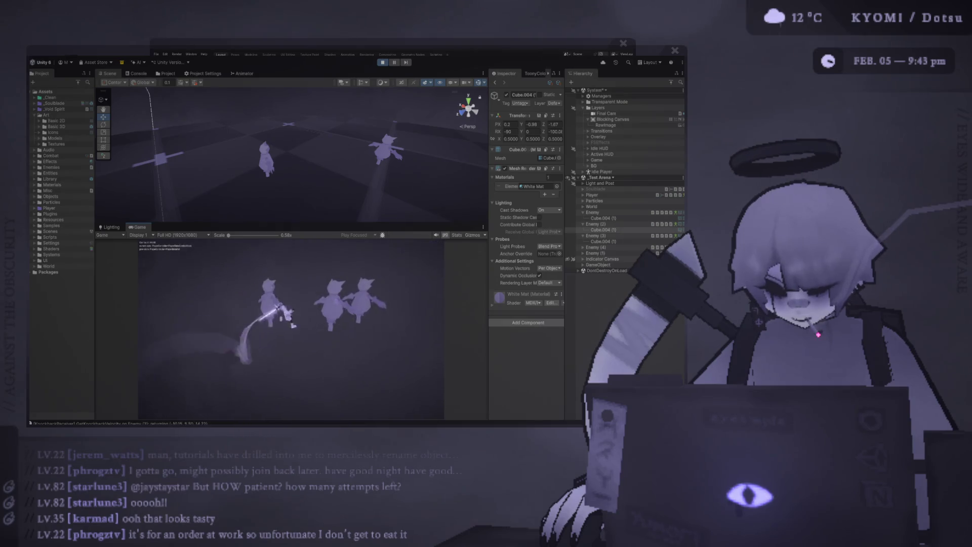
{"action": "key", "text": "w"}
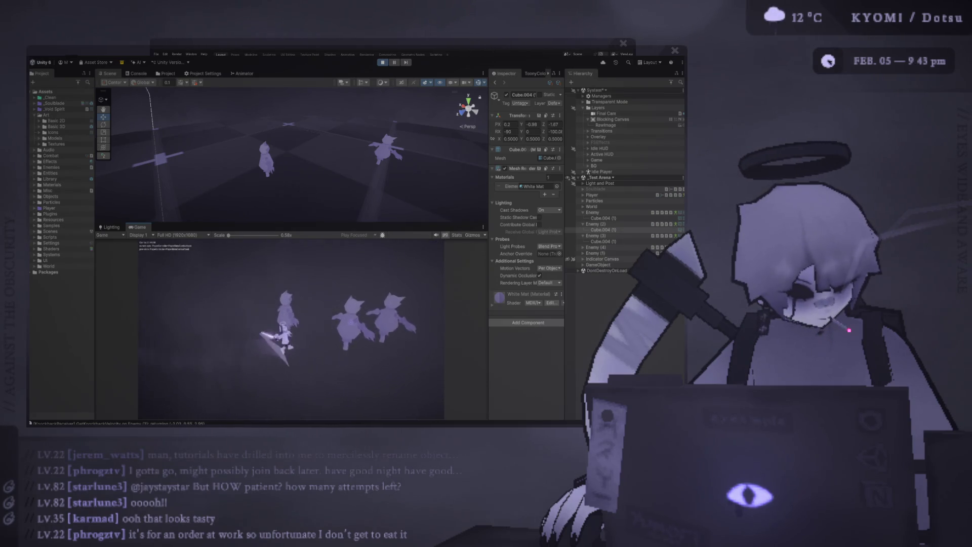
{"action": "key", "text": "w"}
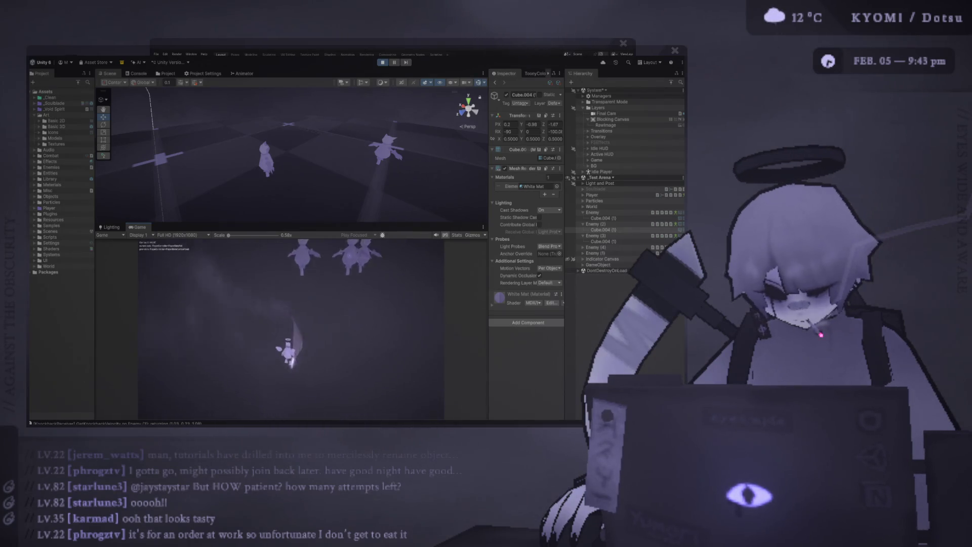
{"action": "key", "text": "w"}
{"action": "key", "text": "w"}
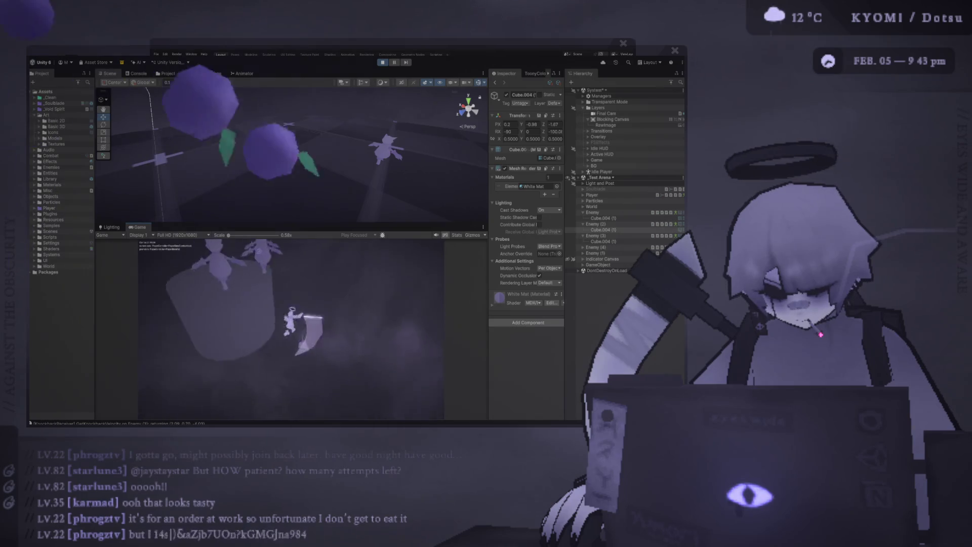
{"action": "key", "text": "s"}
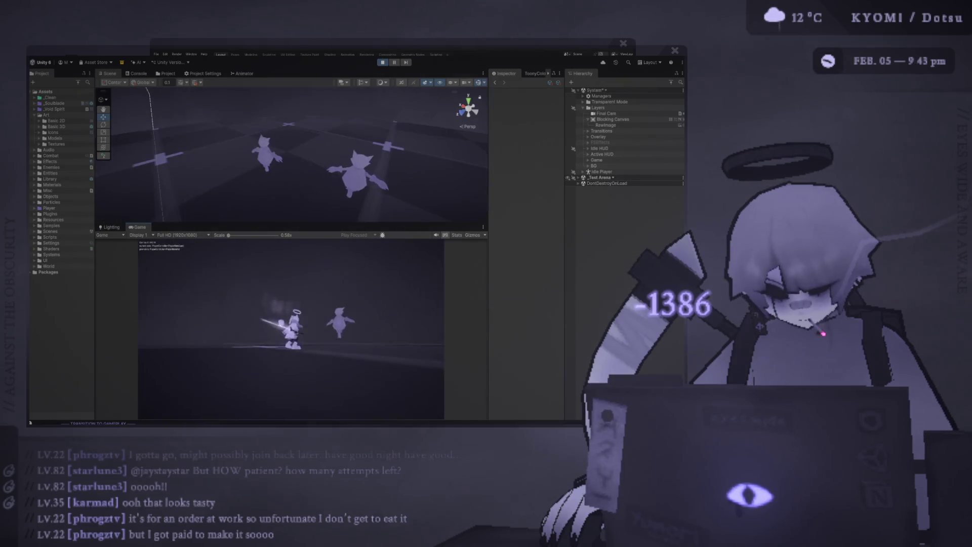
{"action": "key", "text": "s"}
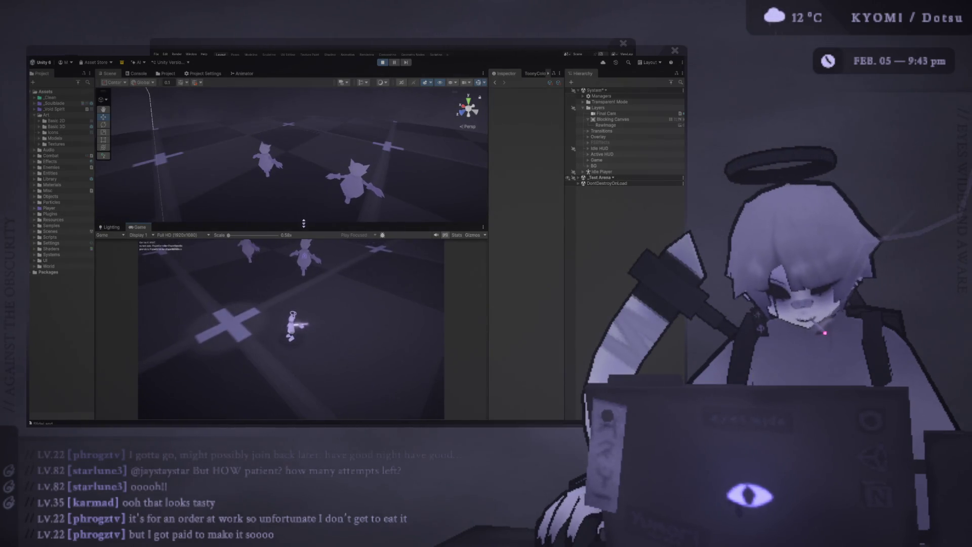
Step: Maximize the Game view, try combo attacks and a drill dash, then stop Play mode
{"action": "key", "text": "shift+space"}
{"action": "left_click", "coordinate": [289, 183]}
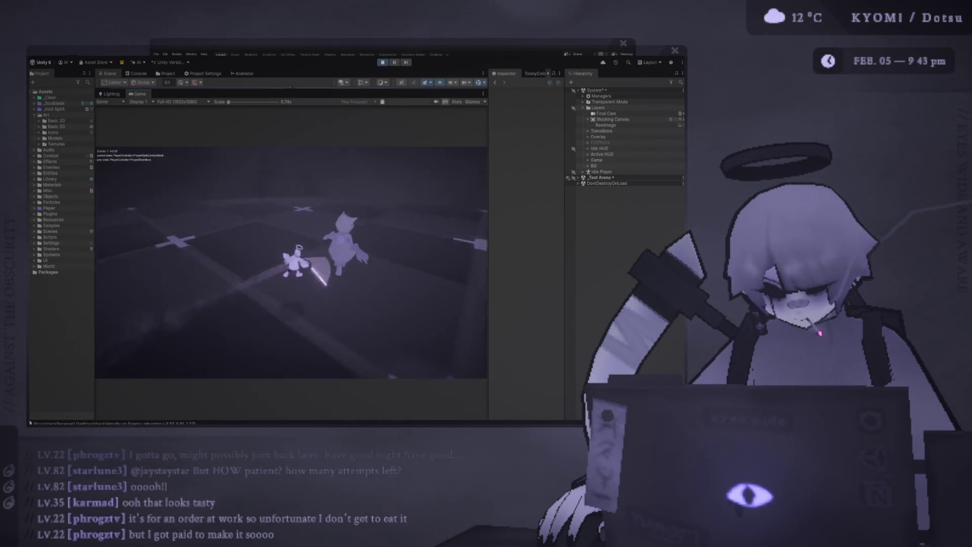
{"action": "left_click", "coordinate": [291, 262]}
{"action": "key", "text": "space"}
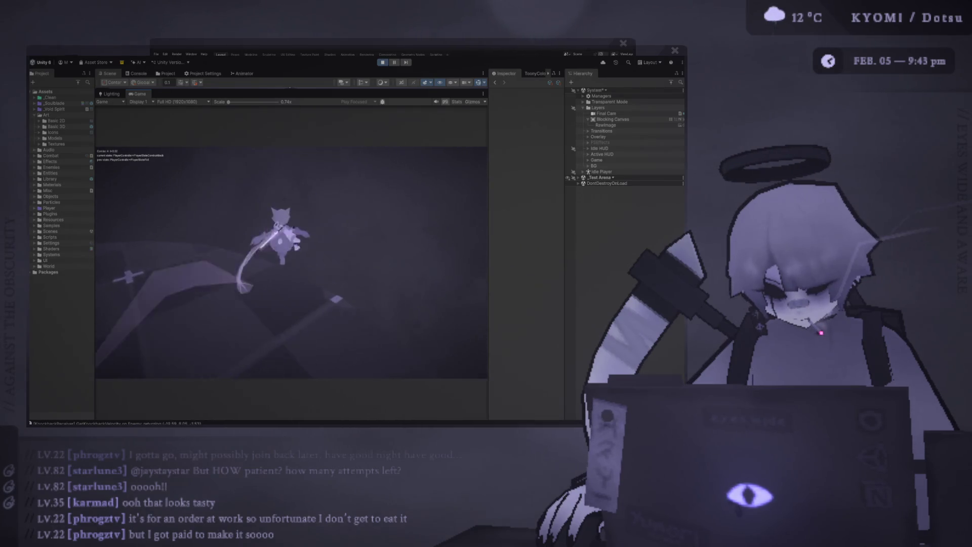
{"action": "left_click", "coordinate": [291, 263]}
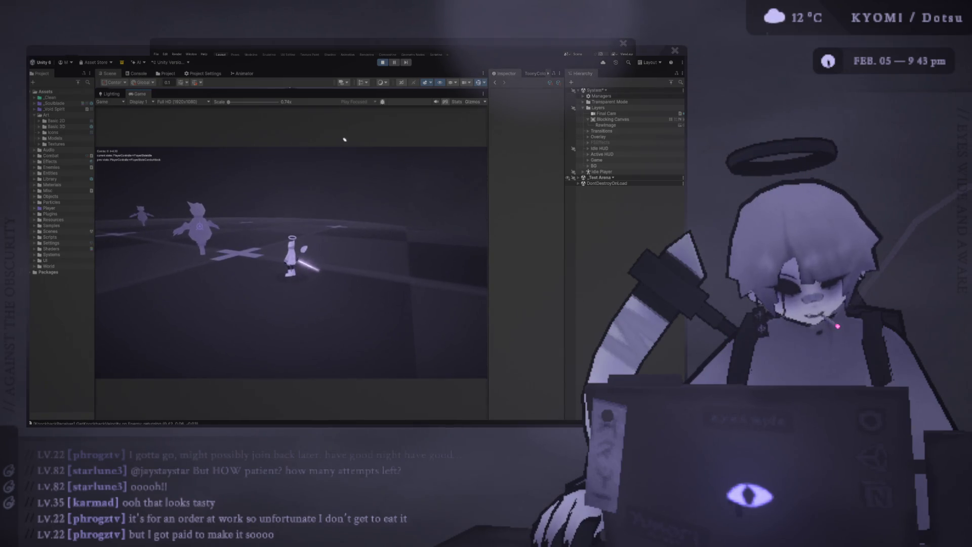
{"action": "key", "text": "ctrl+p"}
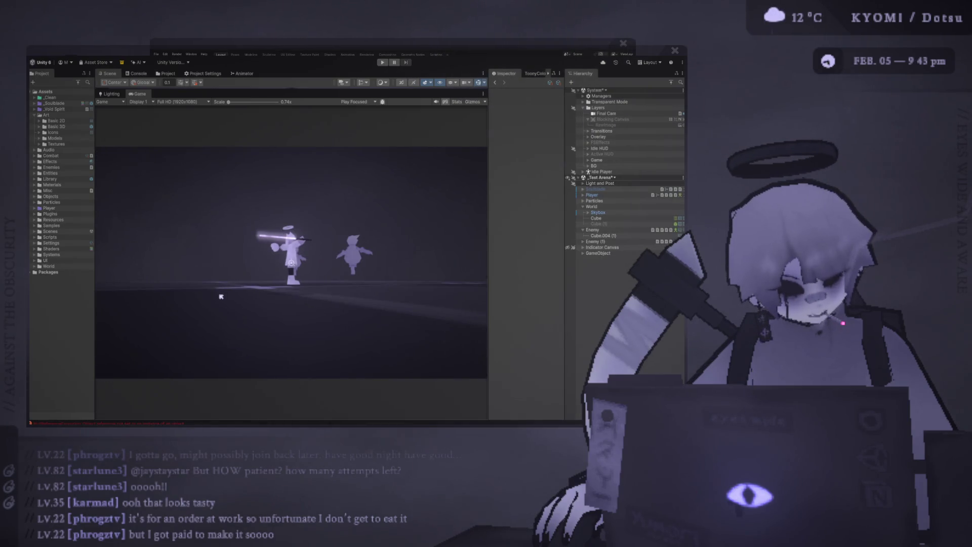
Step: Select Enemy and collapse the Layers and System groups in the Hierarchy
{"action": "left_click", "coordinate": [591, 230]}
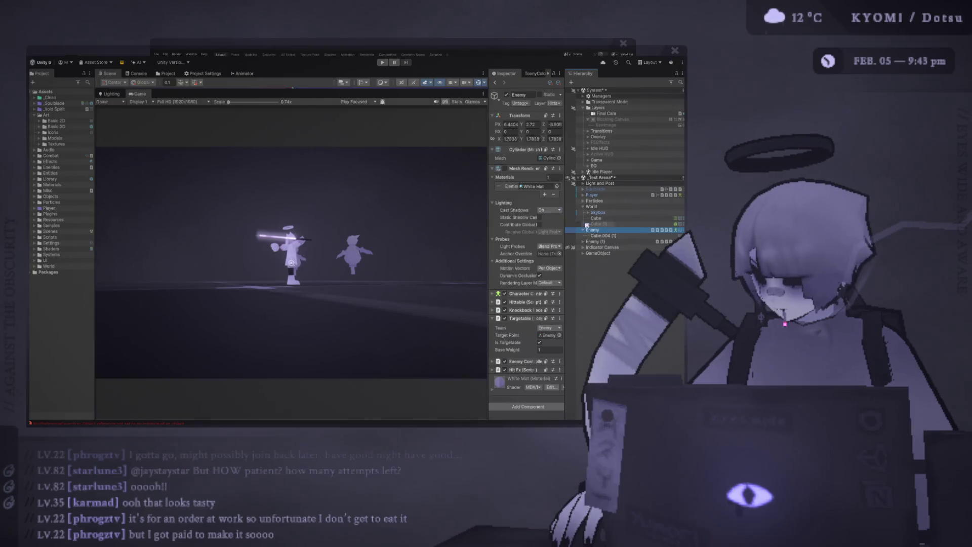
{"action": "left_click", "coordinate": [583, 230]}
{"action": "left_click", "coordinate": [477, 252]}
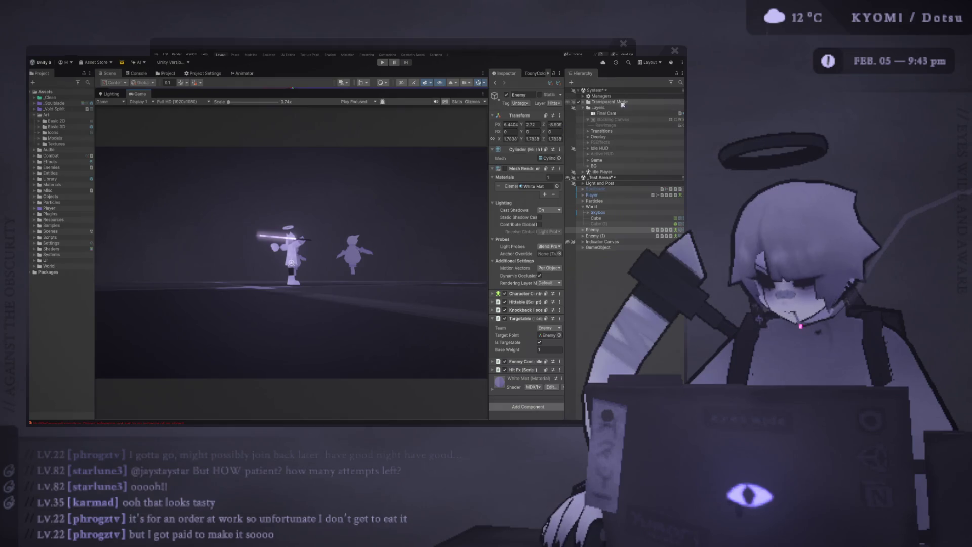
{"action": "left_click", "coordinate": [579, 107]}
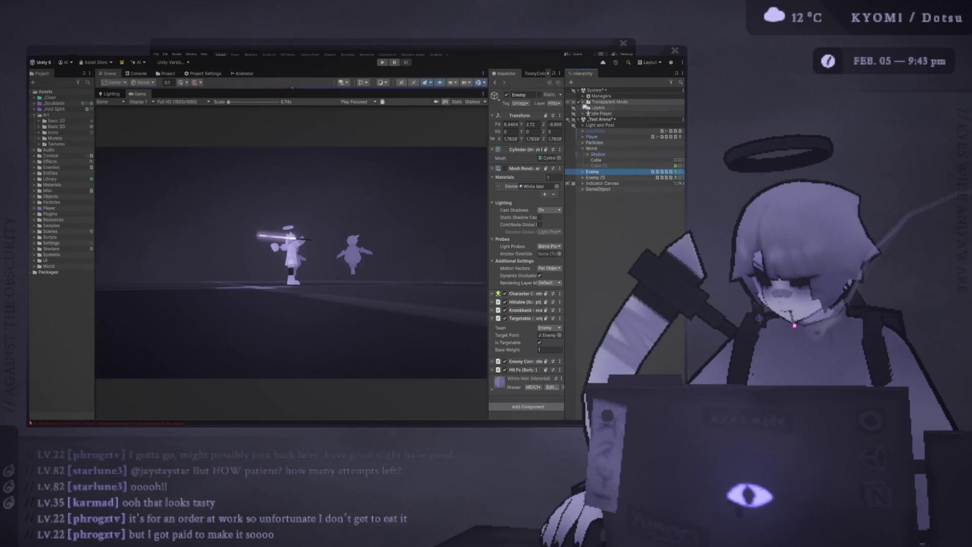
{"action": "left_click", "coordinate": [579, 90]}
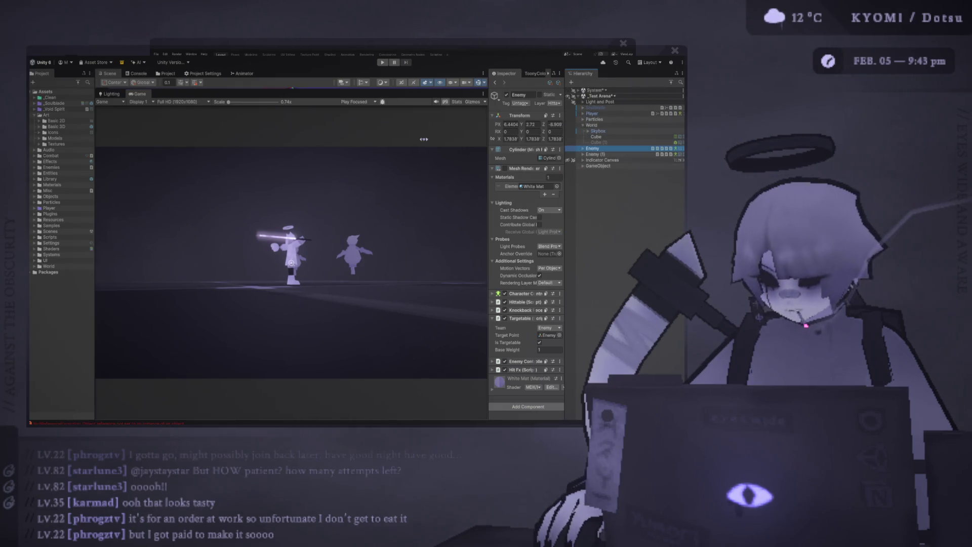
Step: Resize the panels to widen the Inspector, Game view and Hierarchy and shrink the Scene view
{"action": "left_click", "coordinate": [215, 209]}
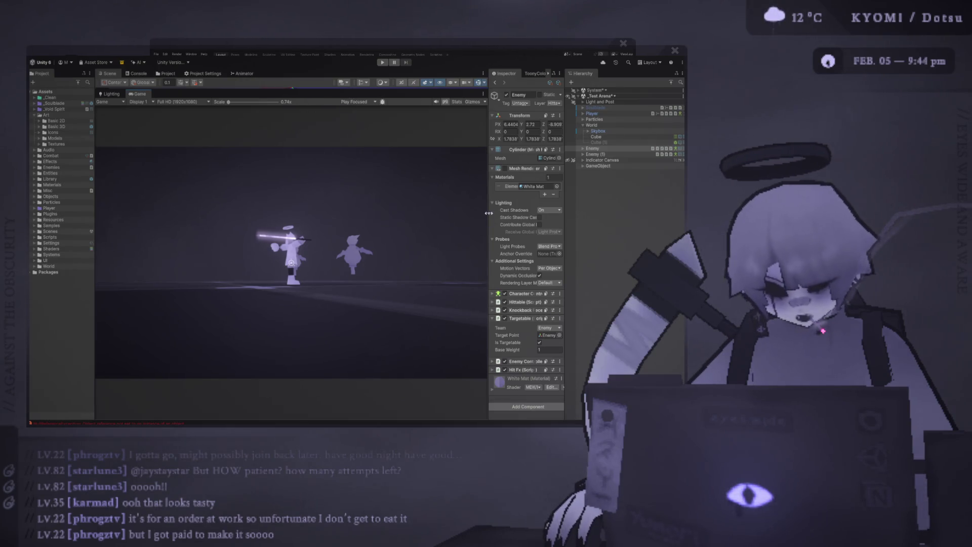
{"action": "left_click_drag", "start_coordinate": [490, 210], "coordinate": [491, 209]}
{"action": "left_click_drag", "start_coordinate": [564, 197], "coordinate": [617, 196]}
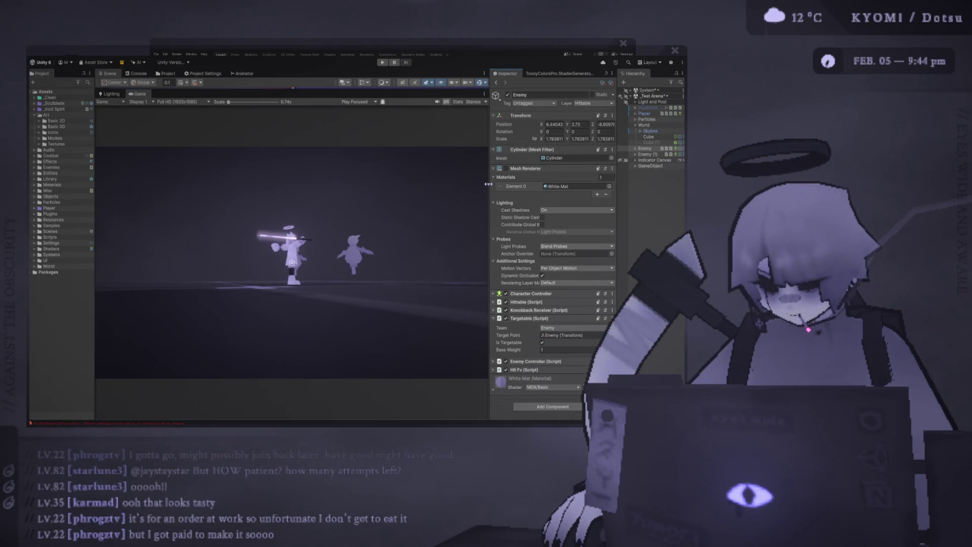
{"action": "left_click_drag", "start_coordinate": [488, 184], "coordinate": [521, 184]}
{"action": "left_click_drag", "start_coordinate": [314, 127], "coordinate": [314, 128]}
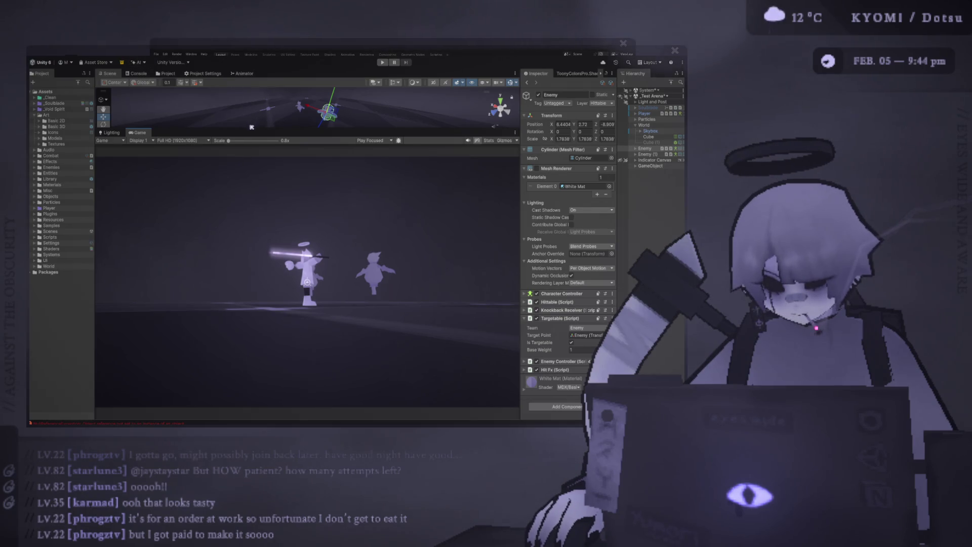
{"action": "left_click_drag", "start_coordinate": [251, 127], "coordinate": [245, 98]}
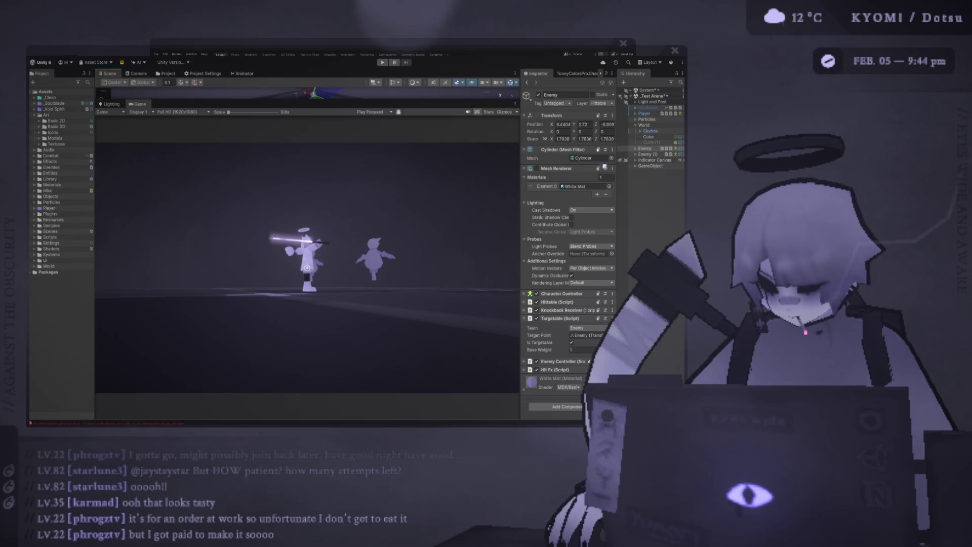
{"action": "left_click_drag", "start_coordinate": [520, 147], "coordinate": [492, 148]}
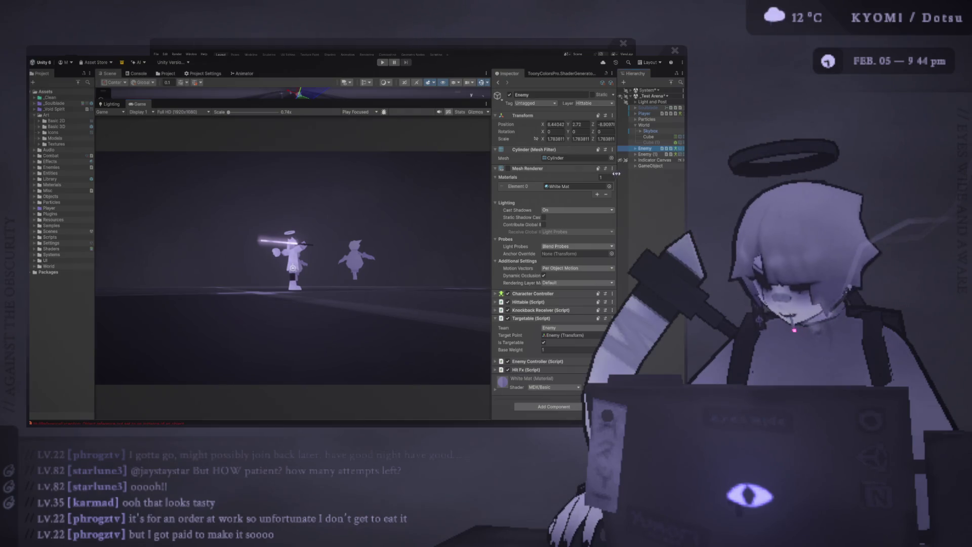
{"action": "left_click_drag", "start_coordinate": [617, 174], "coordinate": [566, 169]}
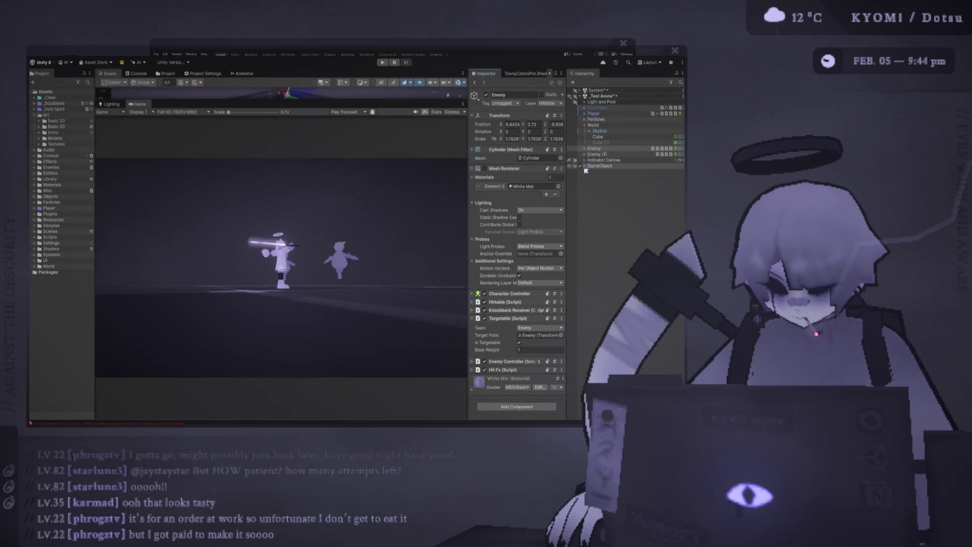
Step: Create an empty child object under GameObject and name it FB HitFx
{"action": "left_click", "coordinate": [595, 205]}
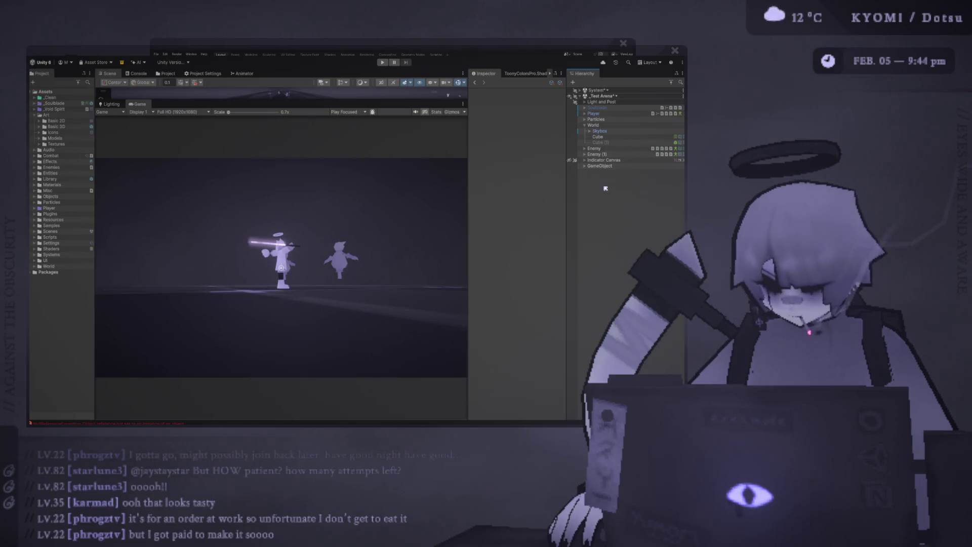
{"action": "key", "text": "ctrl+shift+n"}
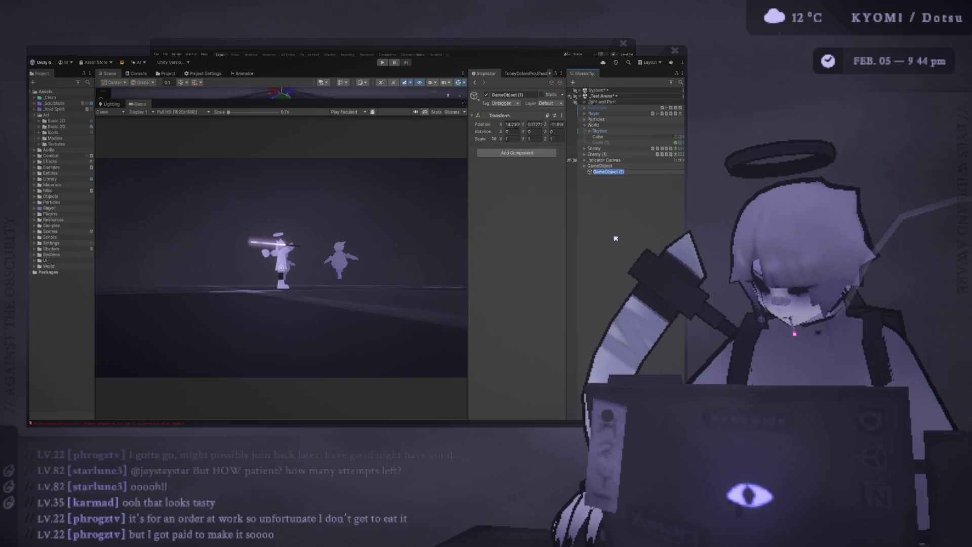
{"action": "type", "text": "FB"}
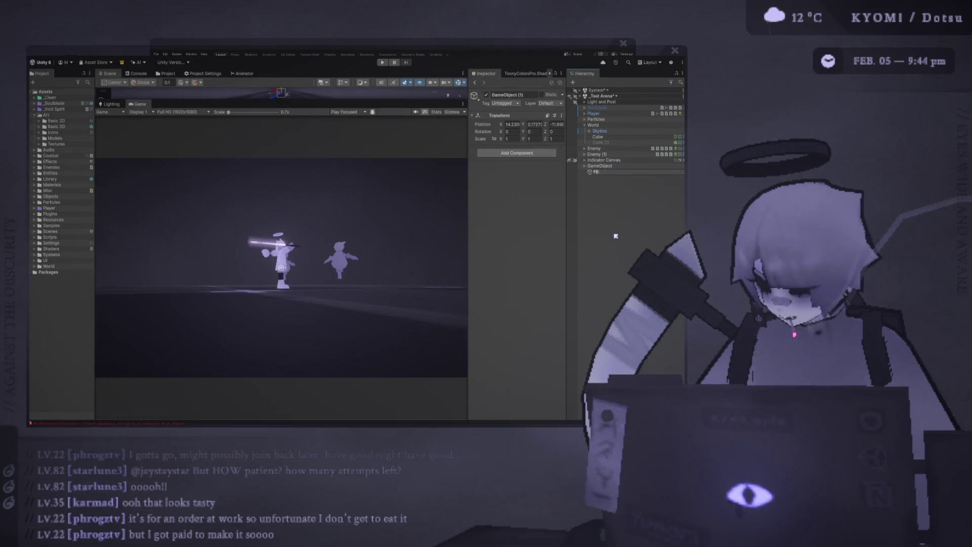
{"action": "type", "text": " HitFx"}
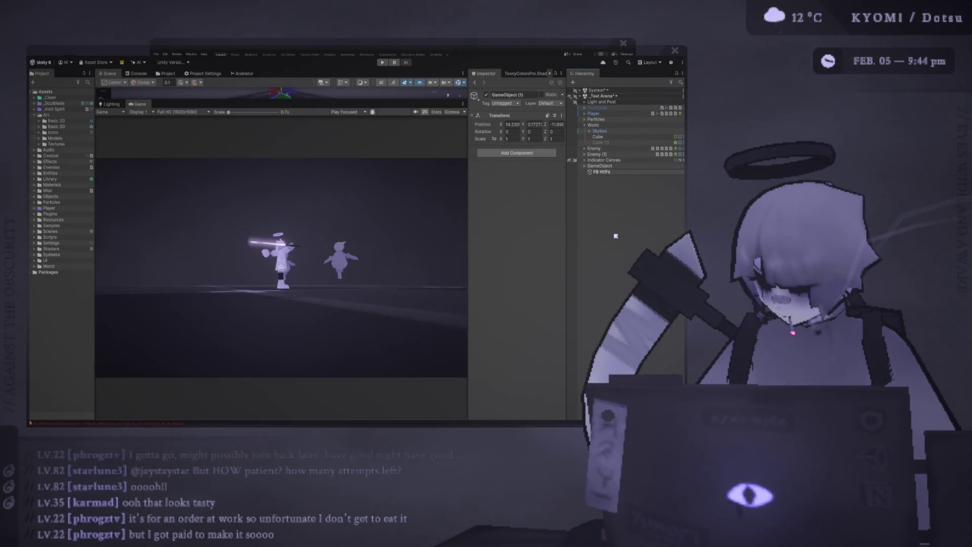
{"action": "key", "text": "Return"}
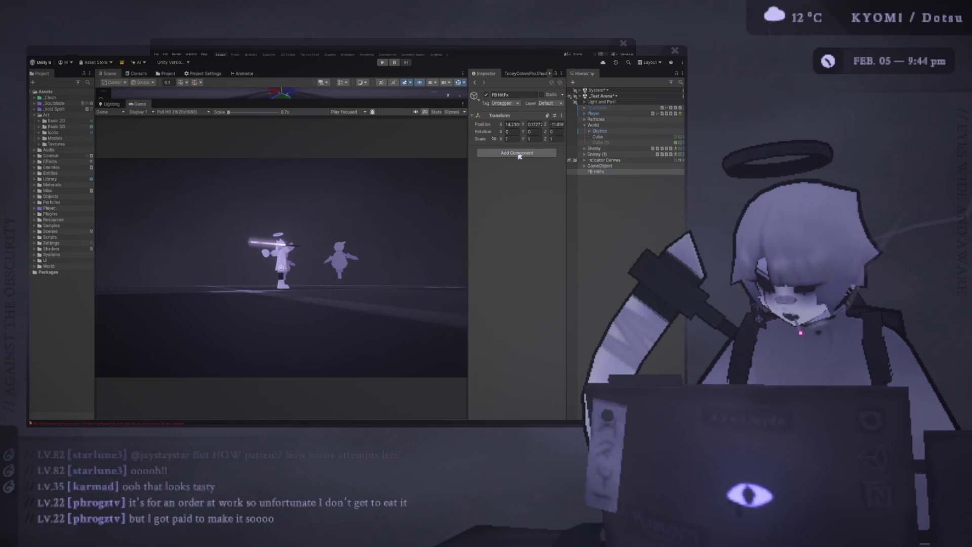
Step: Add an MMF Player to FB HitFx and widen the Inspector to view its empty feedback list
{"action": "key", "text": "Return"}
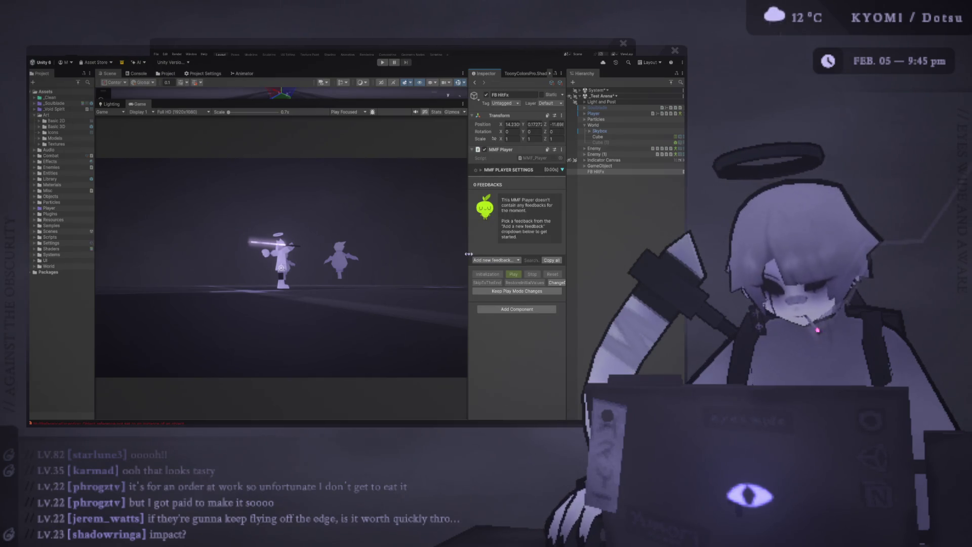
{"action": "left_click_drag", "start_coordinate": [468, 273], "coordinate": [413, 268]}
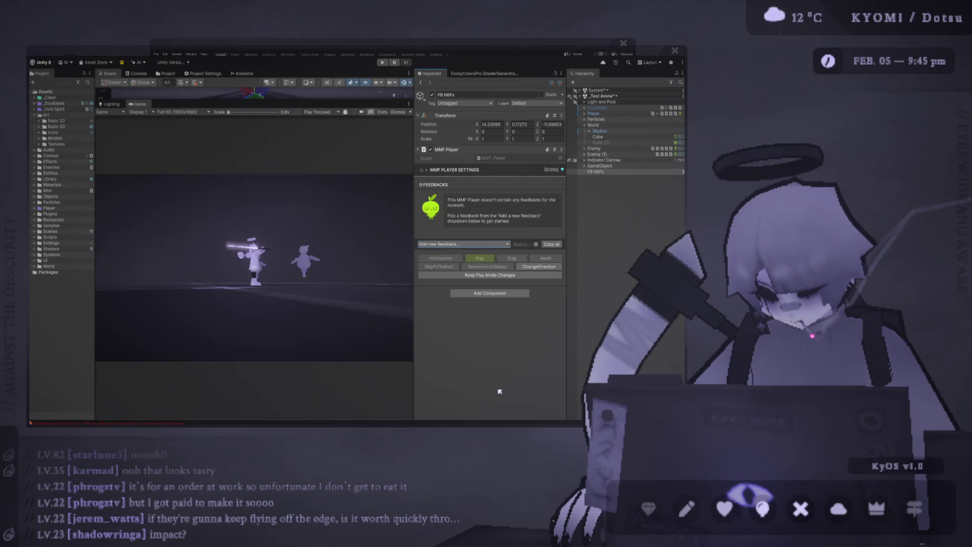
Step: Add a Freeze Frame feedback (0.1 duration, 0.1 minimum timescale threshold) and expand its settings
{"action": "left_click", "coordinate": [500, 392]}
{"action": "left_click_drag", "start_coordinate": [414, 224], "coordinate": [384, 224]}
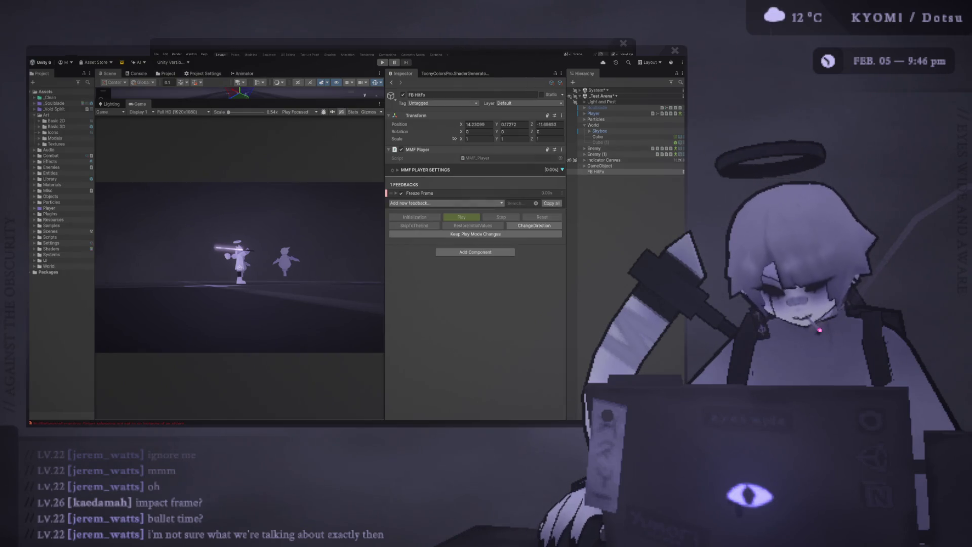
{"action": "left_click_drag", "start_coordinate": [385, 304], "coordinate": [358, 304]}
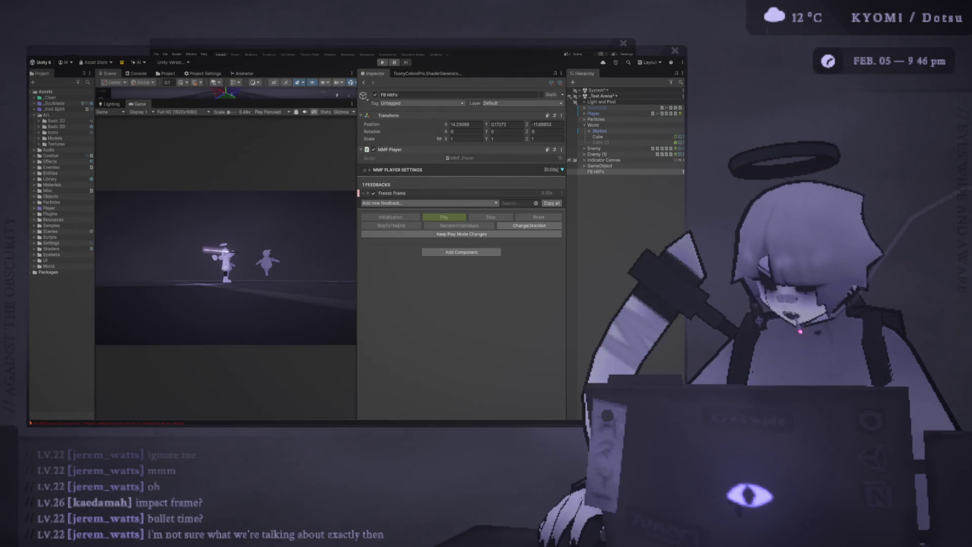
{"action": "left_click_drag", "start_coordinate": [358, 203], "coordinate": [428, 204]}
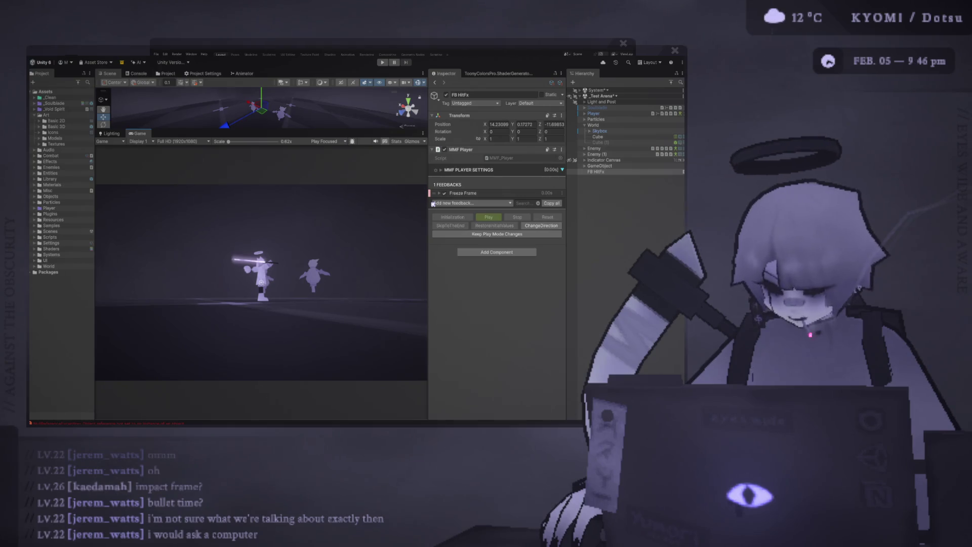
{"action": "left_click", "coordinate": [466, 197]}
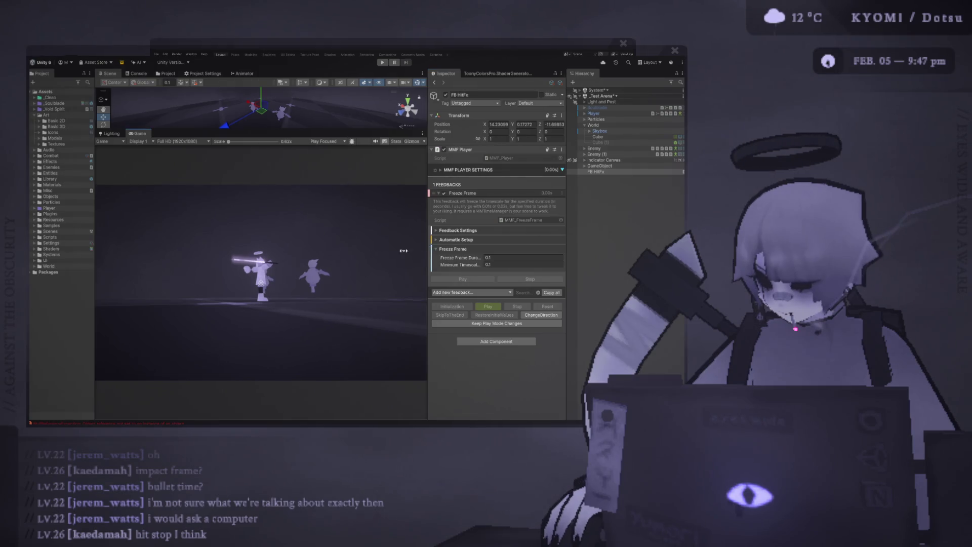
Step: Move FB HitFx to the Hierarchy root and select Enemy
{"action": "left_click_drag", "start_coordinate": [404, 251], "coordinate": [357, 250]}
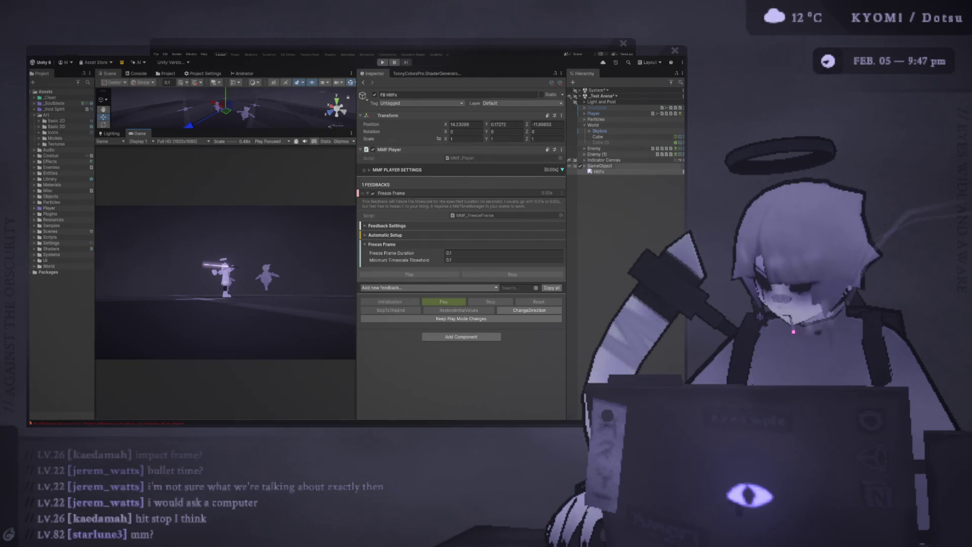
{"action": "left_click_drag", "start_coordinate": [589, 172], "coordinate": [598, 236]}
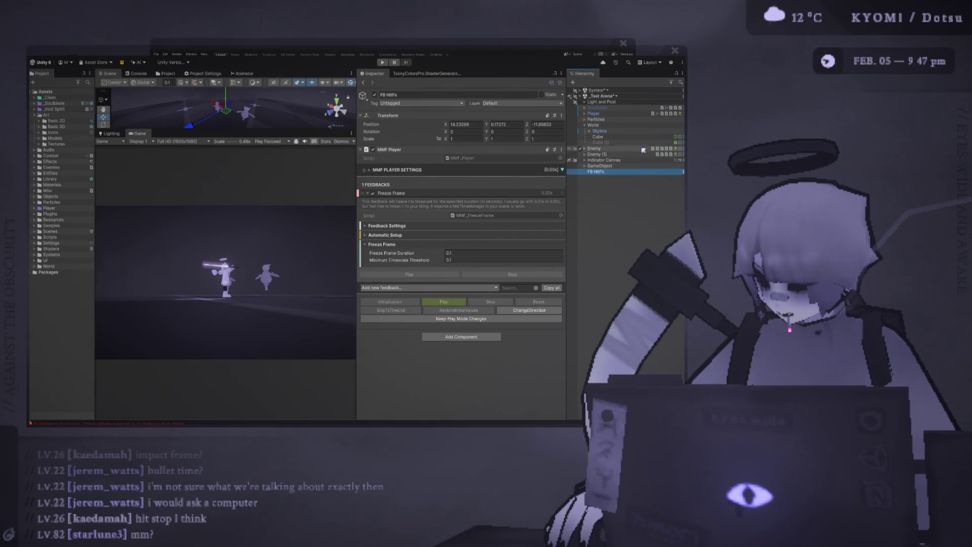
{"action": "left_click", "coordinate": [642, 149]}
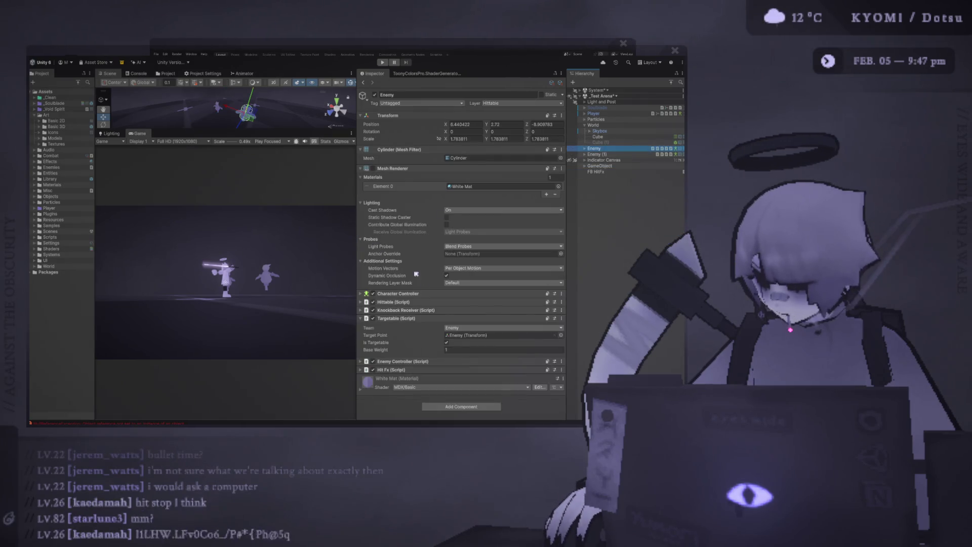
Step: Expand Enemy's Hit Fx (Script) component to reveal its Hit Feedbacks field set to None
{"action": "left_click", "coordinate": [392, 370]}
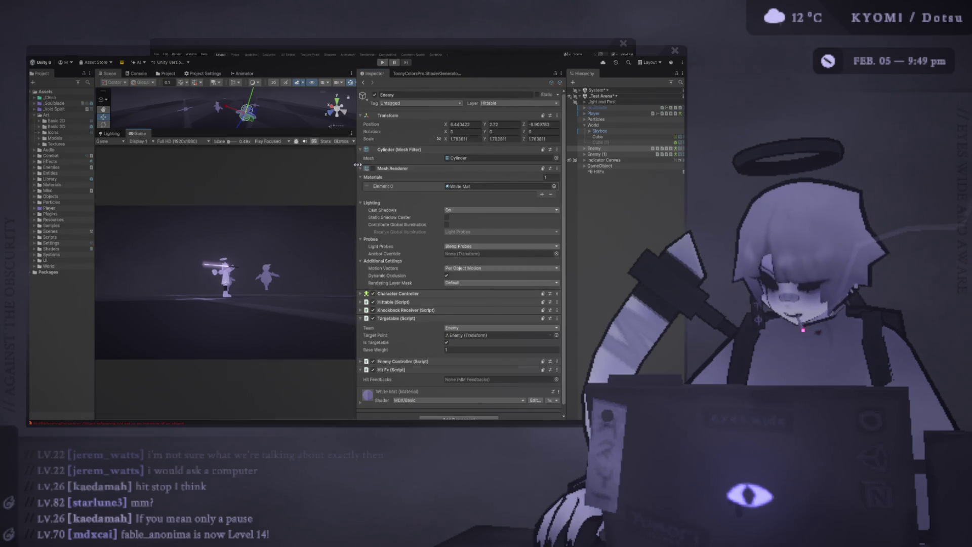
Step: Rearrange the Scene and Game view sizes to give the Game view more room
{"action": "left_click_drag", "start_coordinate": [357, 167], "coordinate": [438, 167]}
{"action": "left_click_drag", "start_coordinate": [305, 131], "coordinate": [304, 195]}
{"action": "scroll", "coordinate": [225, 126], "scroll_direction": "up", "scroll_amount": 5}
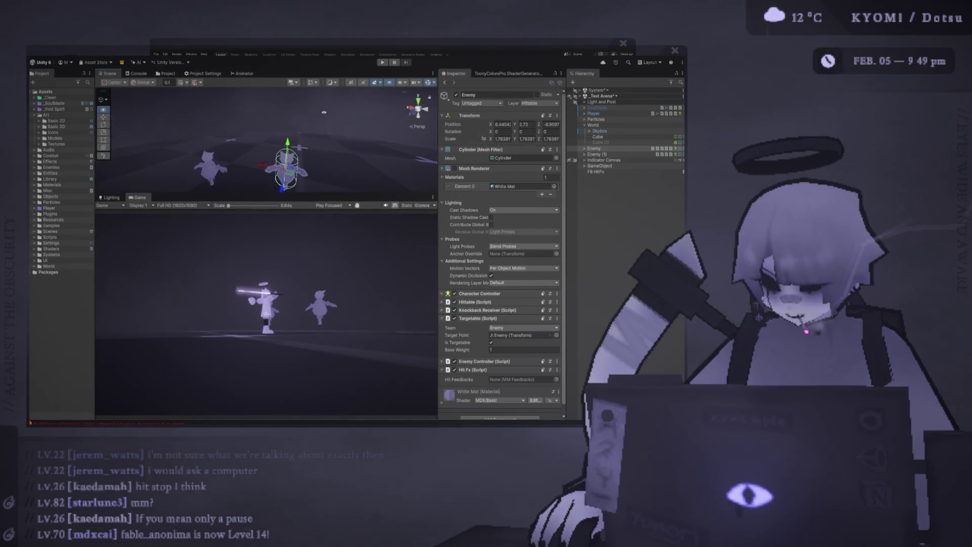
{"action": "scroll", "coordinate": [225, 125], "scroll_direction": "up", "scroll_amount": 3}
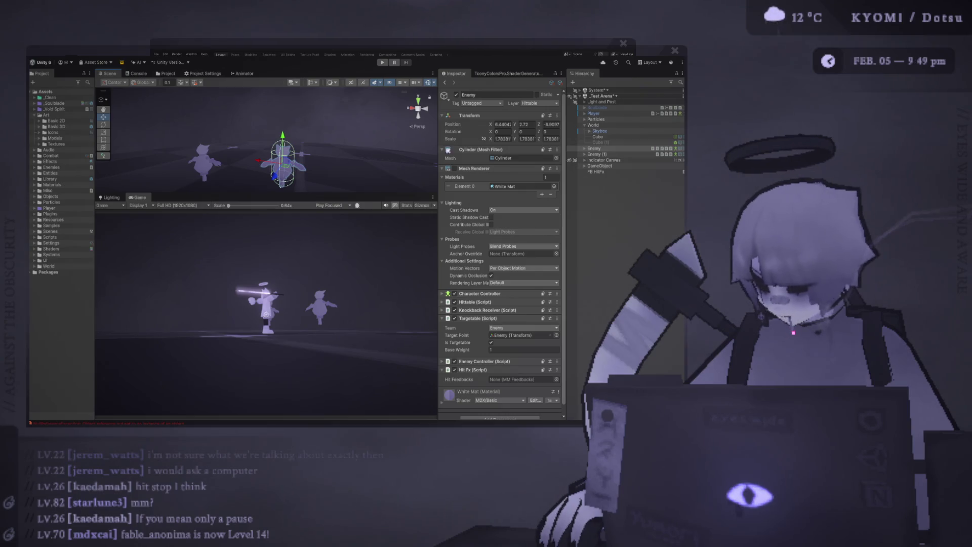
{"action": "left_click_drag", "start_coordinate": [330, 196], "coordinate": [329, 165]}
{"action": "left_click_drag", "start_coordinate": [438, 187], "coordinate": [402, 189]}
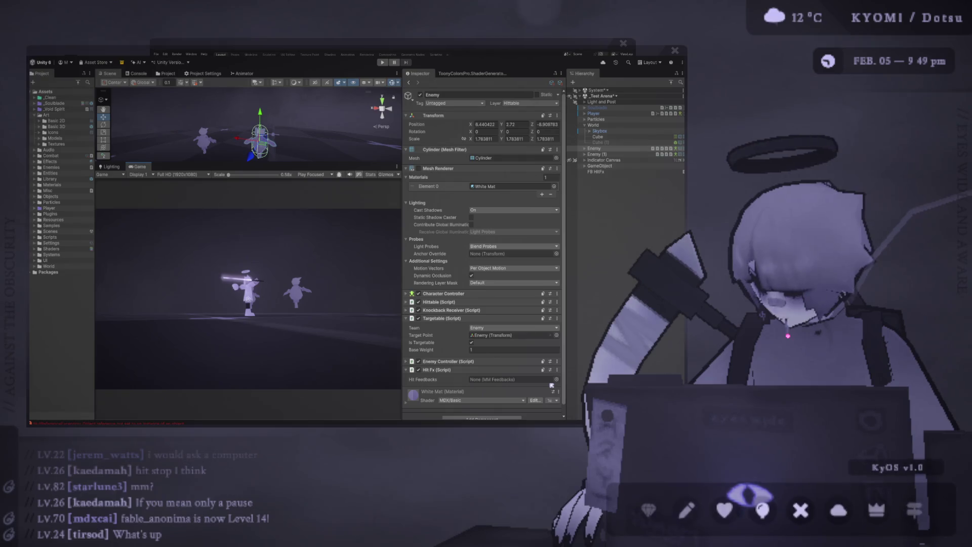
Step: Nest FB HitFx under Enemy, assign it as Enemy's Hit Feedbacks, and enter Play mode
{"action": "left_click", "coordinate": [615, 174]}
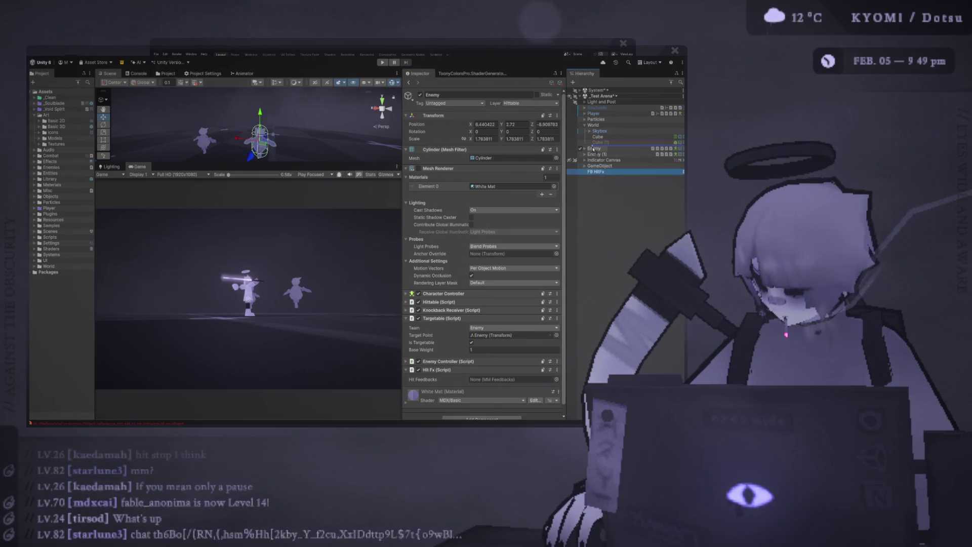
{"action": "left_click_drag", "start_coordinate": [594, 149], "coordinate": [593, 149]}
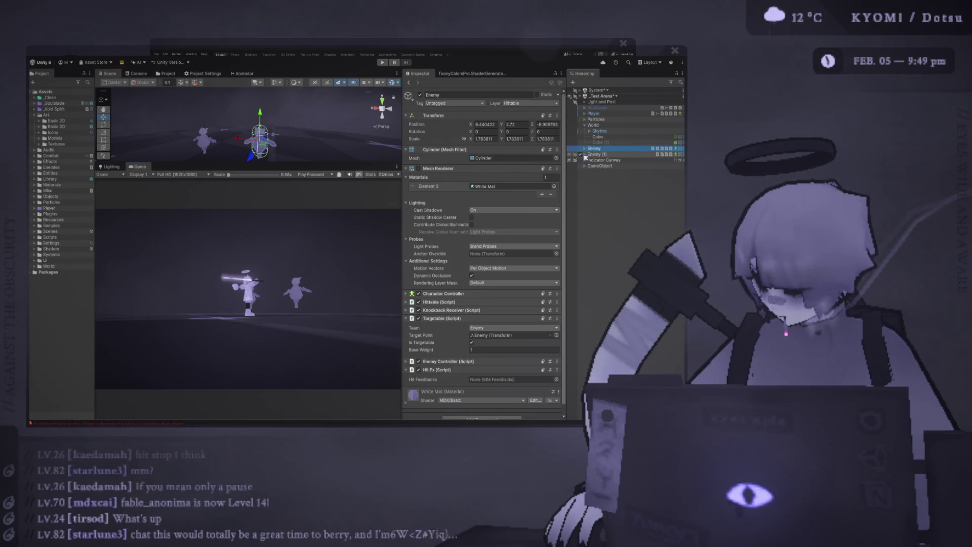
{"action": "left_click", "coordinate": [593, 149]}
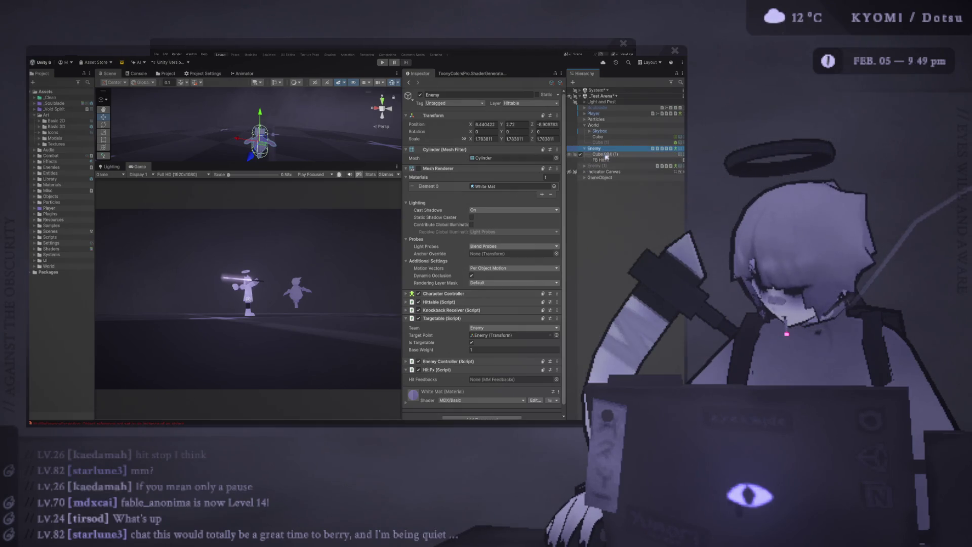
{"action": "left_click_drag", "start_coordinate": [606, 160], "coordinate": [511, 379]}
{"action": "left_click", "coordinate": [382, 62]}
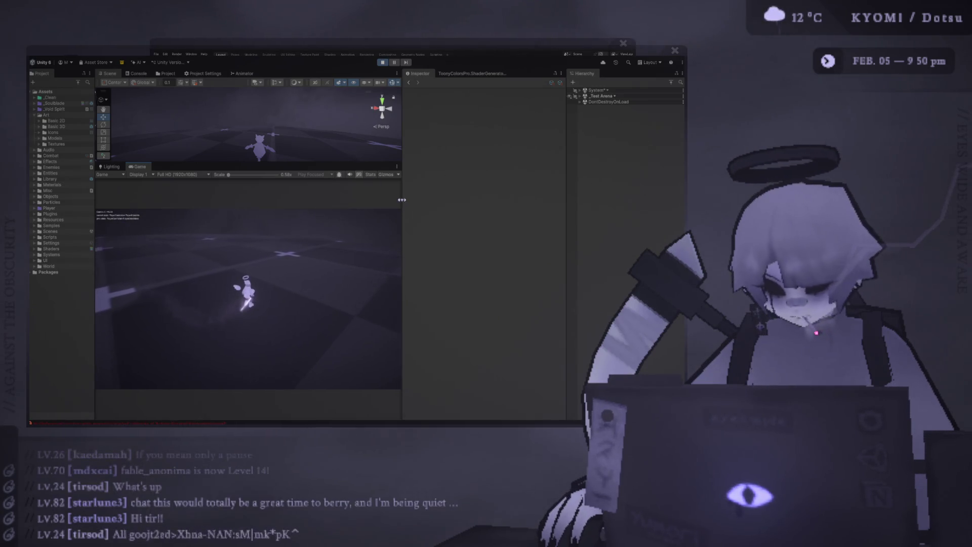
Step: Collapse the Scene view, expand _Test Arena and Enemy, and select FB HitFx
{"action": "left_click_drag", "start_coordinate": [403, 157], "coordinate": [471, 157]}
{"action": "left_click_drag", "start_coordinate": [313, 163], "coordinate": [280, 89]}
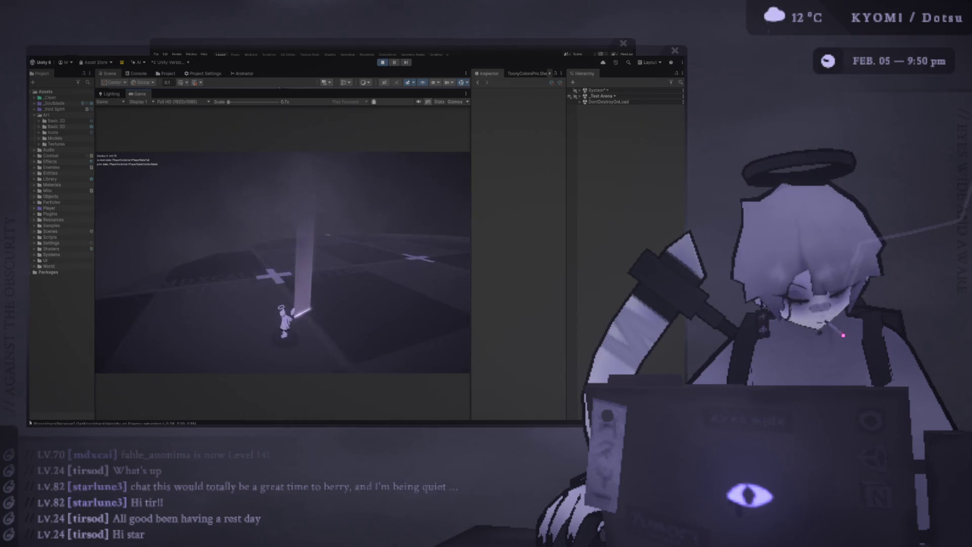
{"action": "left_click", "coordinate": [579, 96]}
{"action": "left_click", "coordinate": [592, 148]}
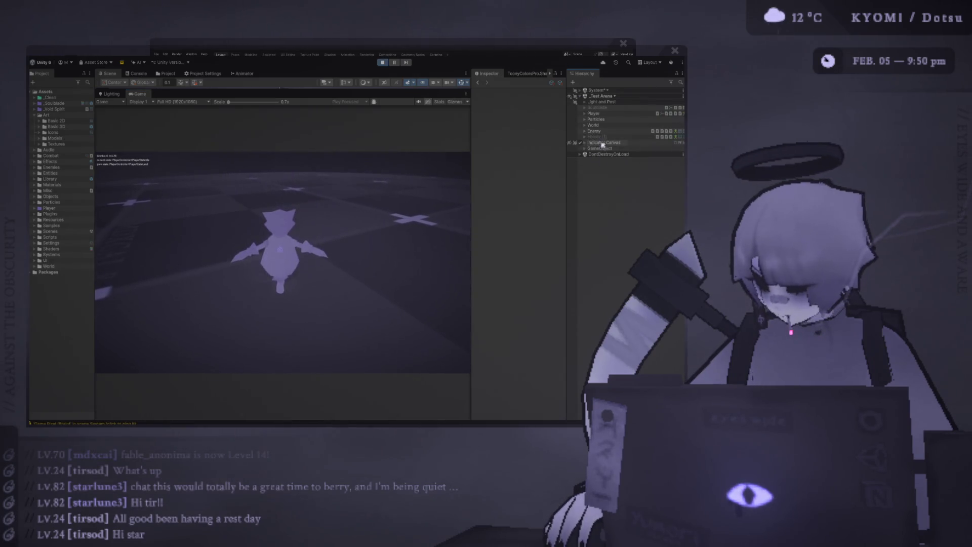
{"action": "left_click", "coordinate": [584, 131]}
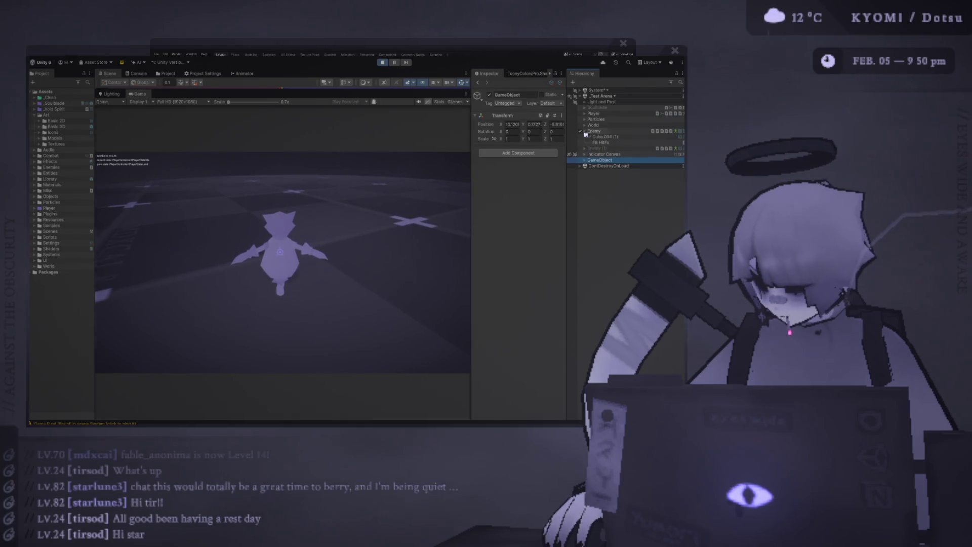
{"action": "left_click", "coordinate": [609, 144]}
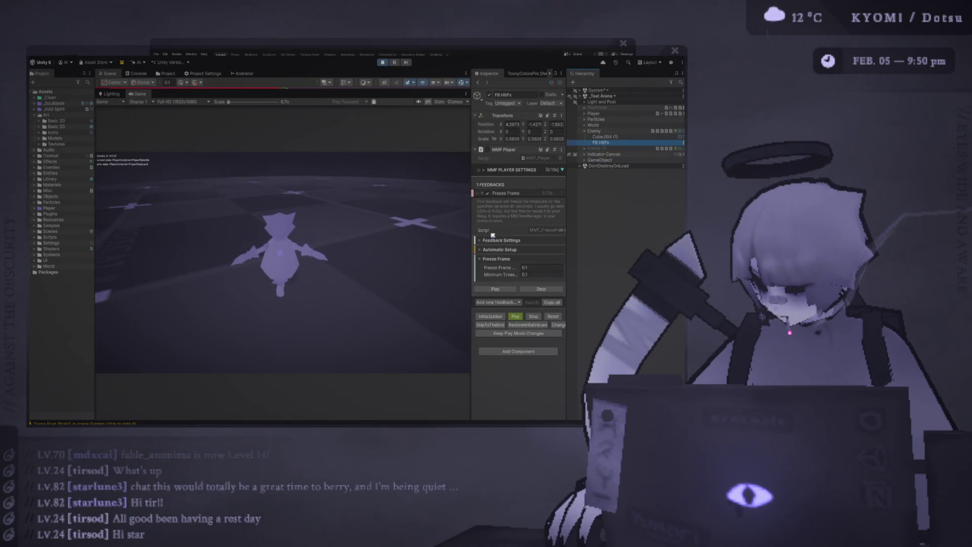
Step: Set the Freeze Frame duration to 0.2 while the game runs
{"action": "left_click_drag", "start_coordinate": [462, 224], "coordinate": [372, 225]}
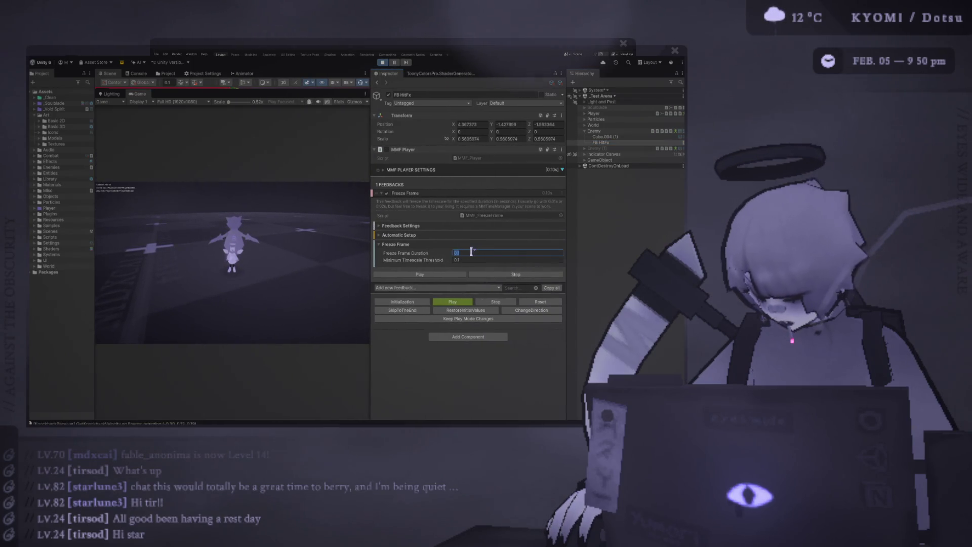
{"action": "type", "text": "0.2"}
{"action": "key", "text": "Tab"}
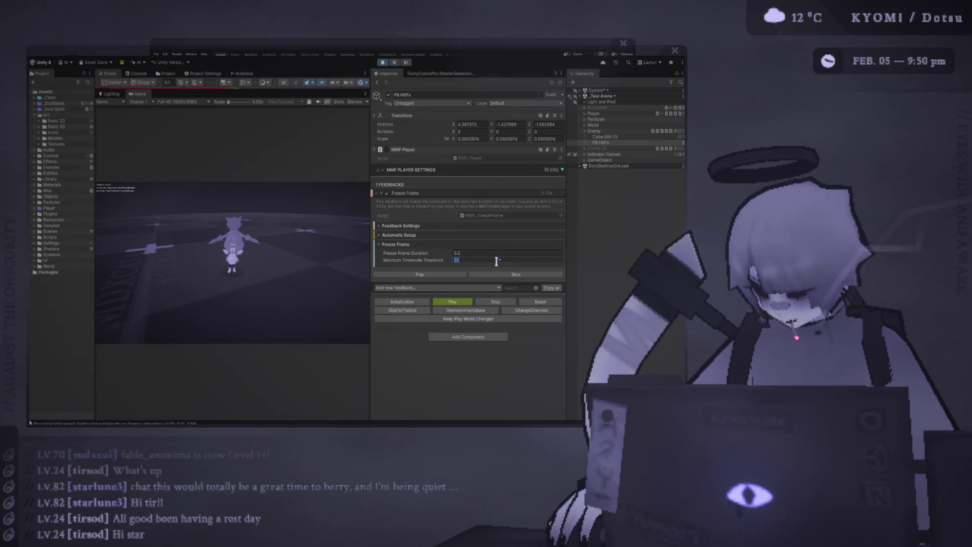
{"action": "left_click", "coordinate": [286, 248]}
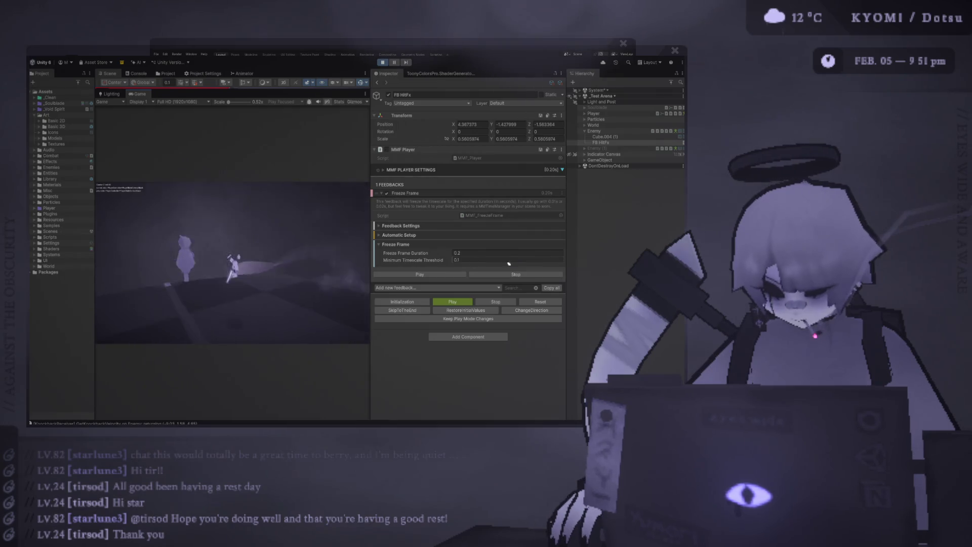
Step: Change the minimum timescale threshold to 0.5 and the freeze frame duration to 1
{"action": "left_click", "coordinate": [490, 259]}
{"action": "key", "text": "BackSpace"}
{"action": "type", "text": "5"}
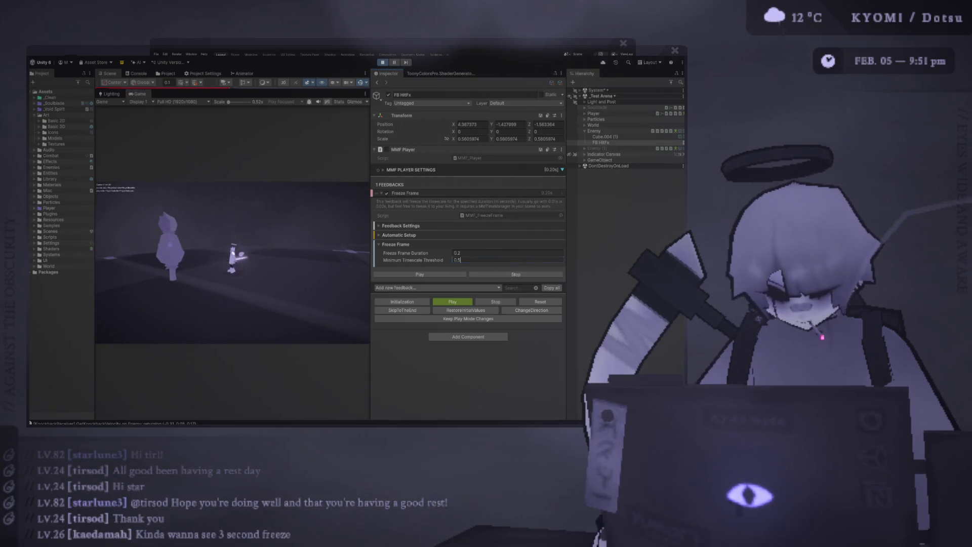
{"action": "left_click", "coordinate": [456, 253]}
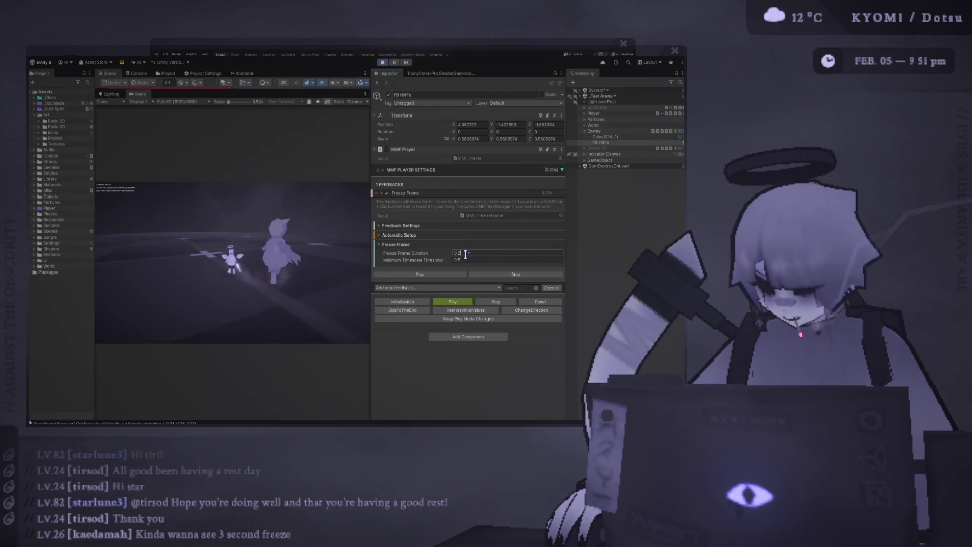
{"action": "type", "text": "1"}
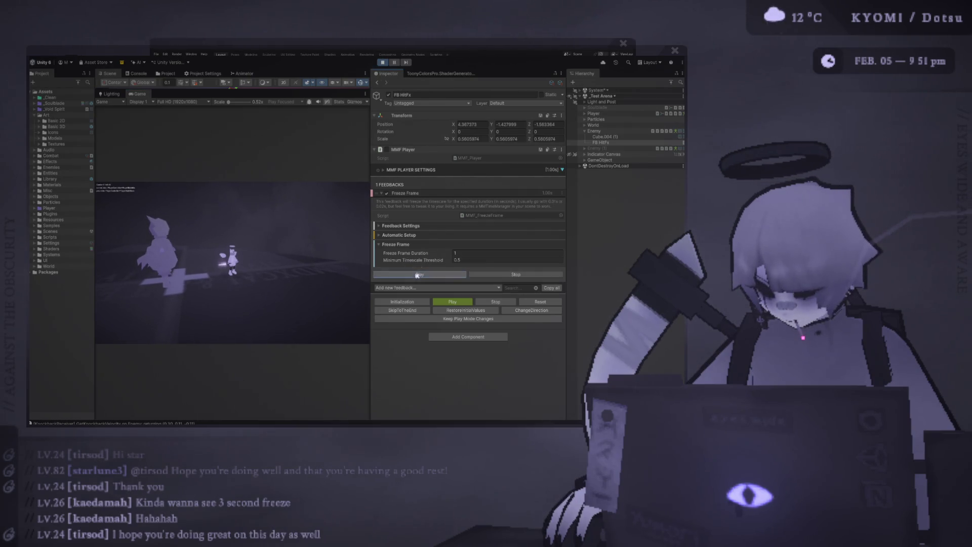
Step: Expand the Freeze Frame automatic setup, general and timing foldouts to check their settings
{"action": "left_click", "coordinate": [425, 234]}
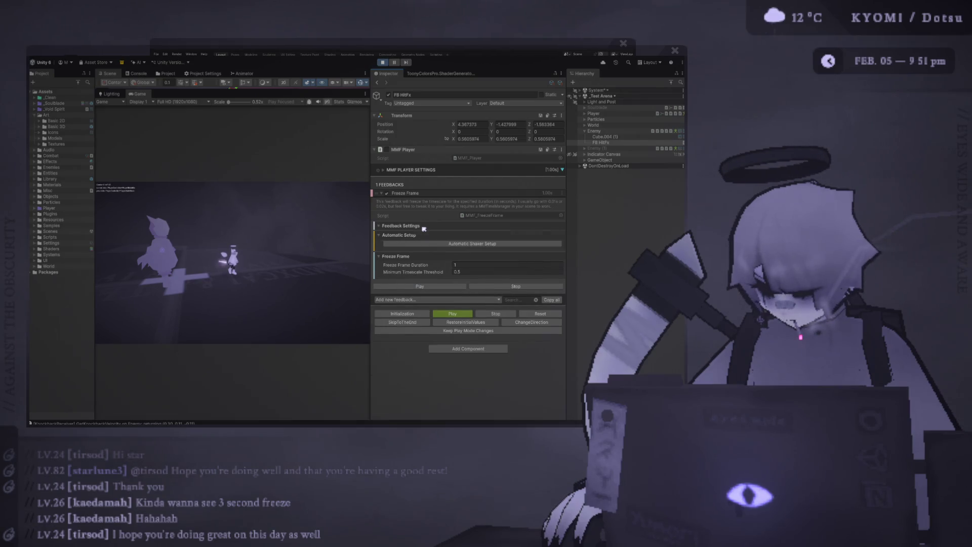
{"action": "left_click", "coordinate": [424, 228]}
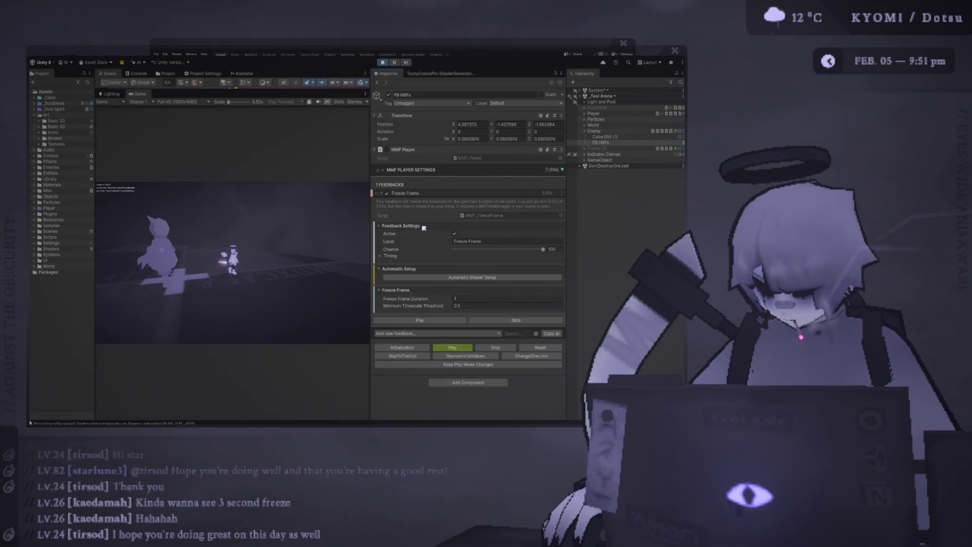
{"action": "left_click", "coordinate": [394, 256]}
{"action": "left_click", "coordinate": [392, 256]}
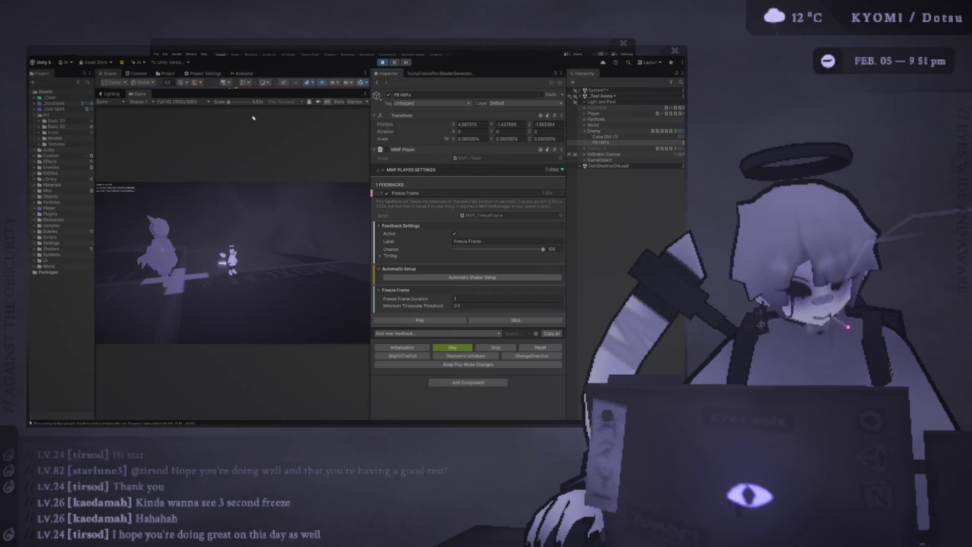
Step: Search 'mm' in the Hierarchy to inspect MMTimeManager, then clear the search
{"action": "left_click", "coordinate": [585, 91]}
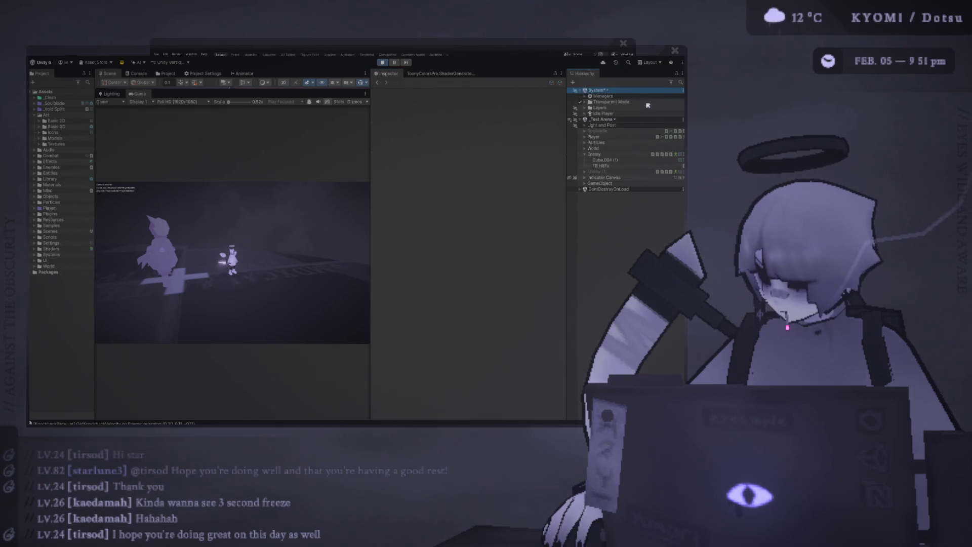
{"action": "left_click", "coordinate": [581, 90]}
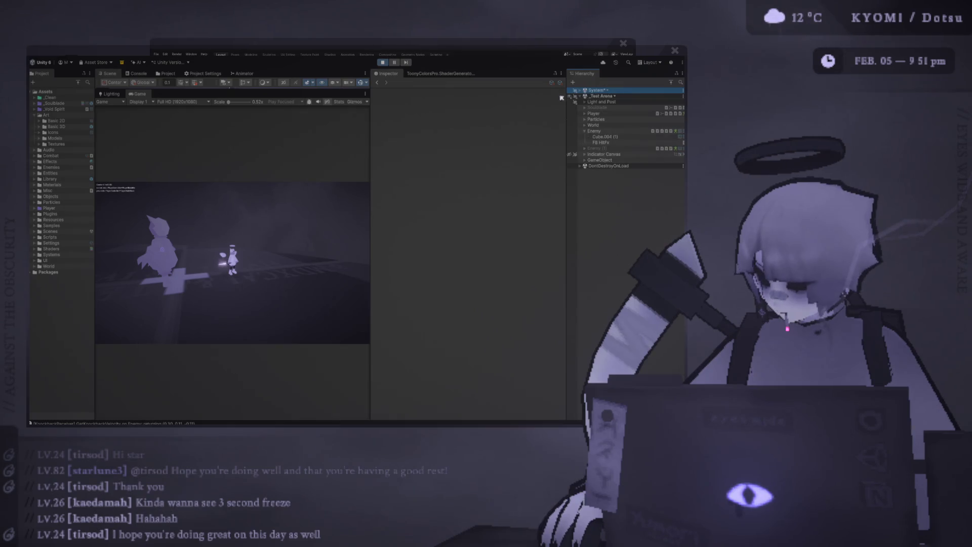
{"action": "left_click", "coordinate": [273, 202]}
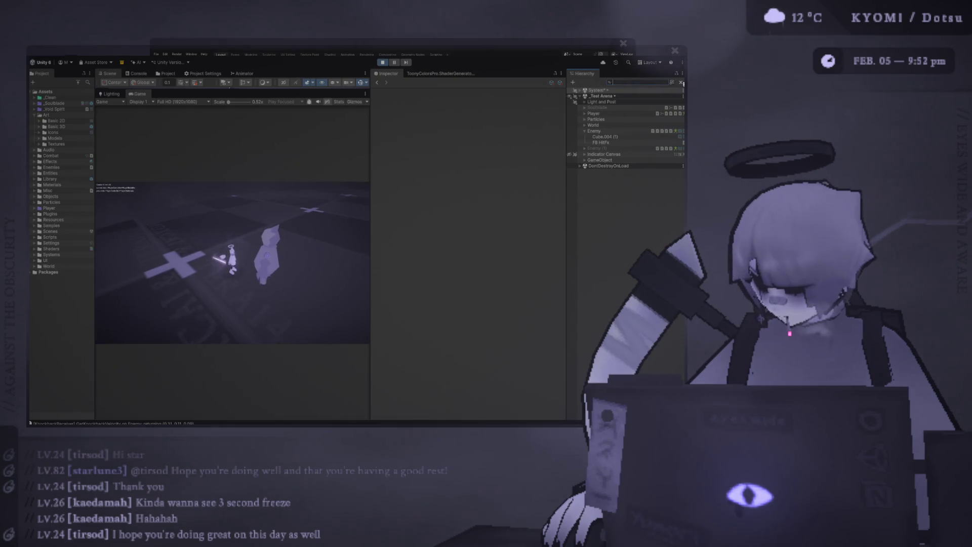
{"action": "type", "text": "mm"}
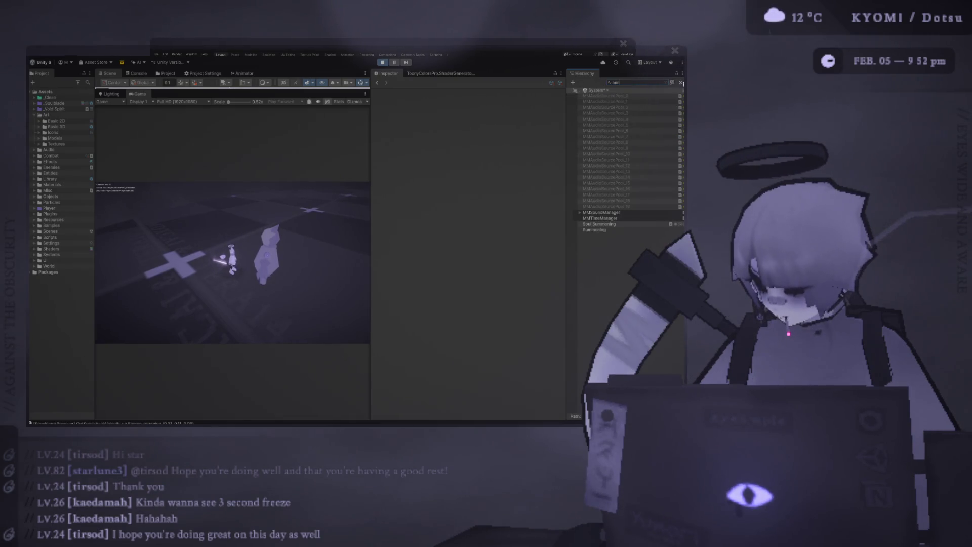
{"action": "left_click", "coordinate": [618, 219]}
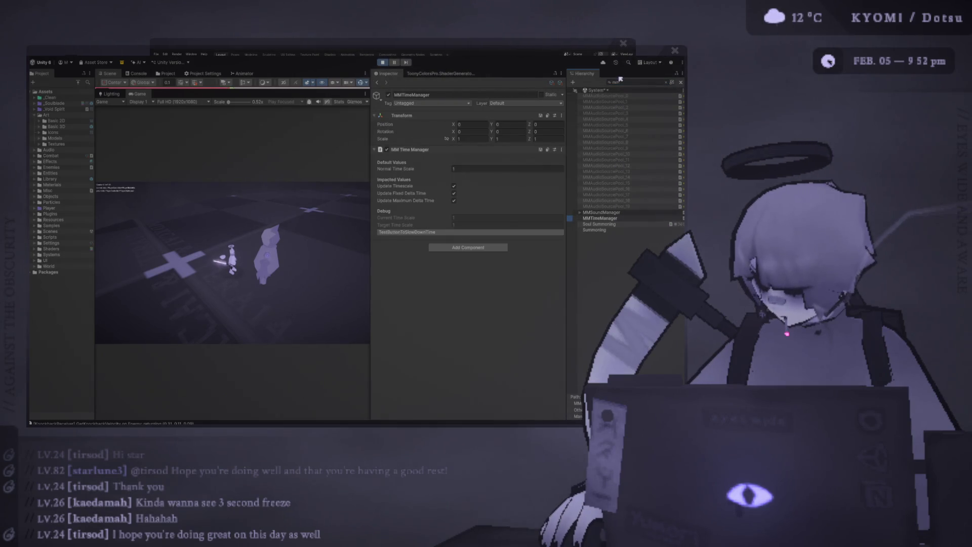
{"action": "left_click", "coordinate": [667, 83]}
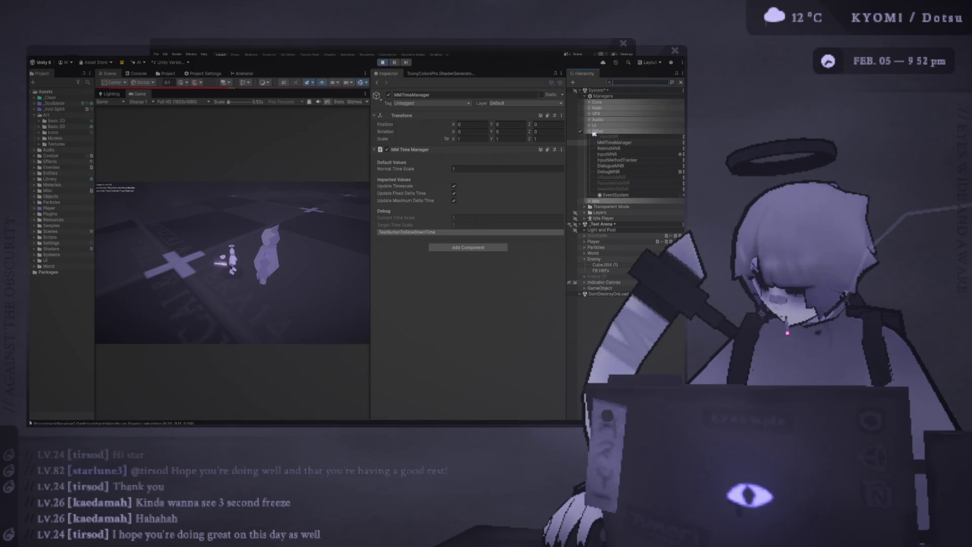
{"action": "left_click", "coordinate": [582, 90]}
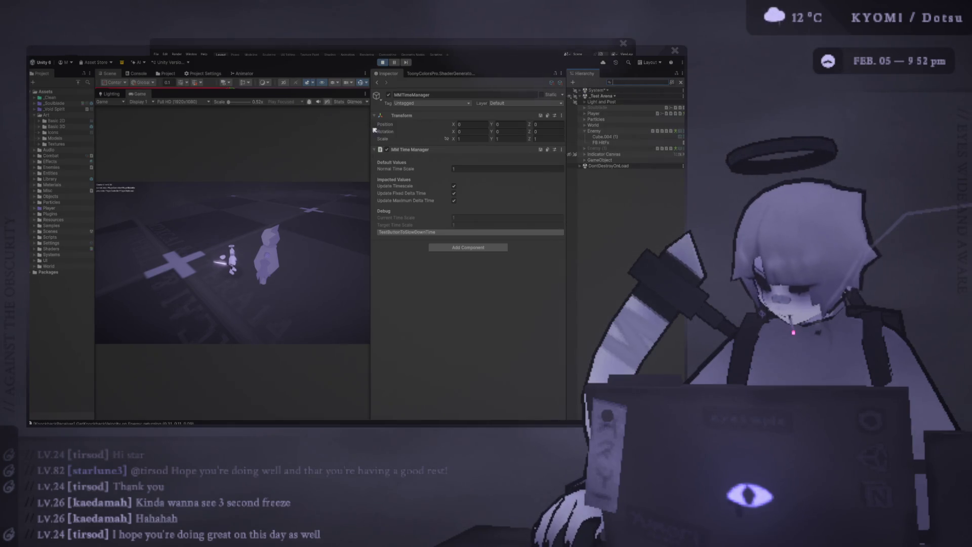
Step: Select FB HitFx and widen the Inspector so its Freeze Frame duration and threshold fields show fully
{"action": "left_click_drag", "start_coordinate": [371, 253], "coordinate": [526, 253]}
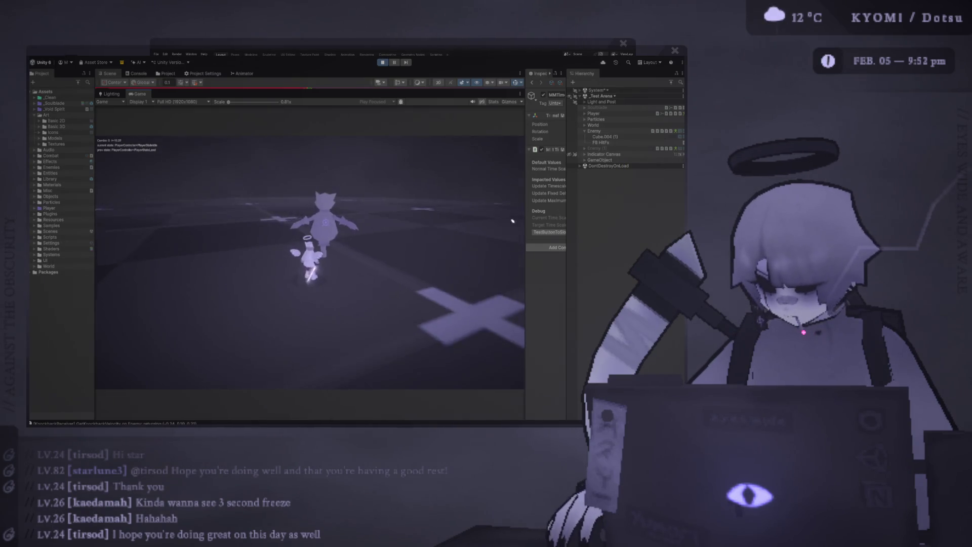
{"action": "left_click", "coordinate": [600, 160]}
{"action": "left_click", "coordinate": [611, 144]}
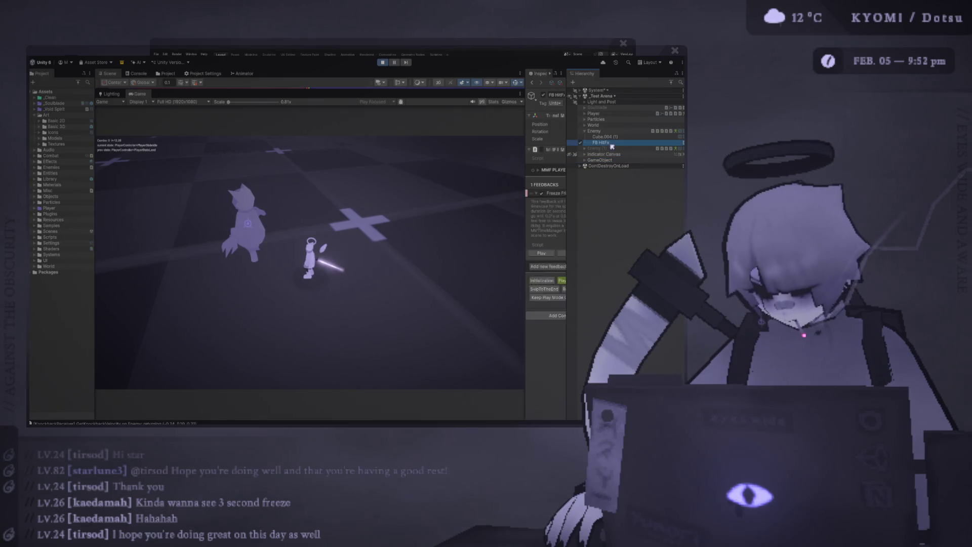
{"action": "left_click_drag", "start_coordinate": [520, 176], "coordinate": [438, 176]}
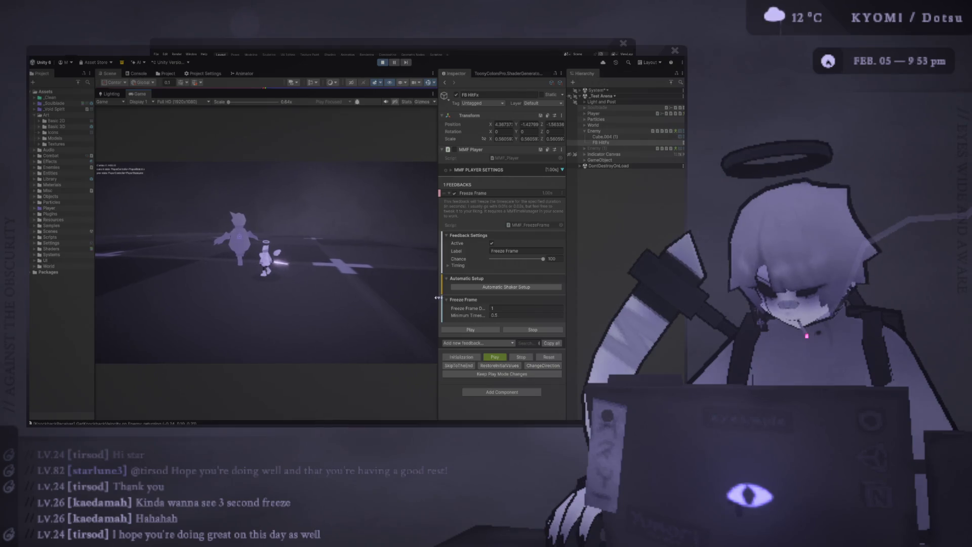
{"action": "left_click_drag", "start_coordinate": [439, 297], "coordinate": [351, 294]}
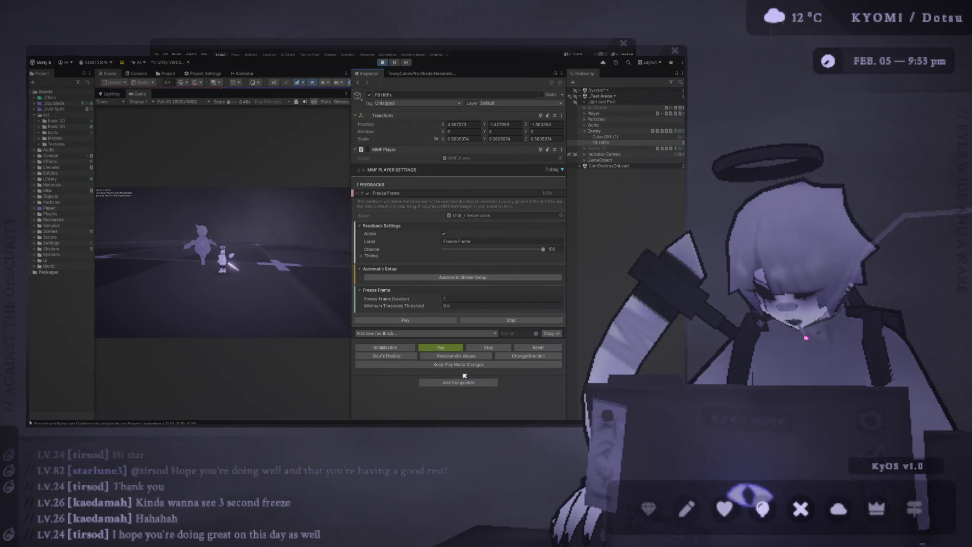
Step: Add a Timescale Modifier feedback after Freeze Frame in the FB HitFx chain
{"action": "left_click", "coordinate": [401, 193]}
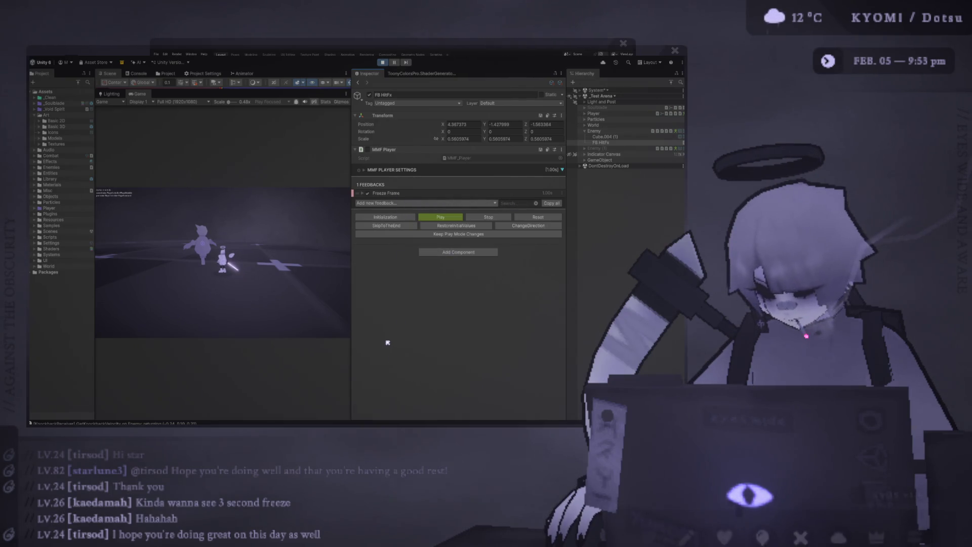
{"action": "left_click", "coordinate": [472, 359]}
{"action": "left_click", "coordinate": [403, 202]}
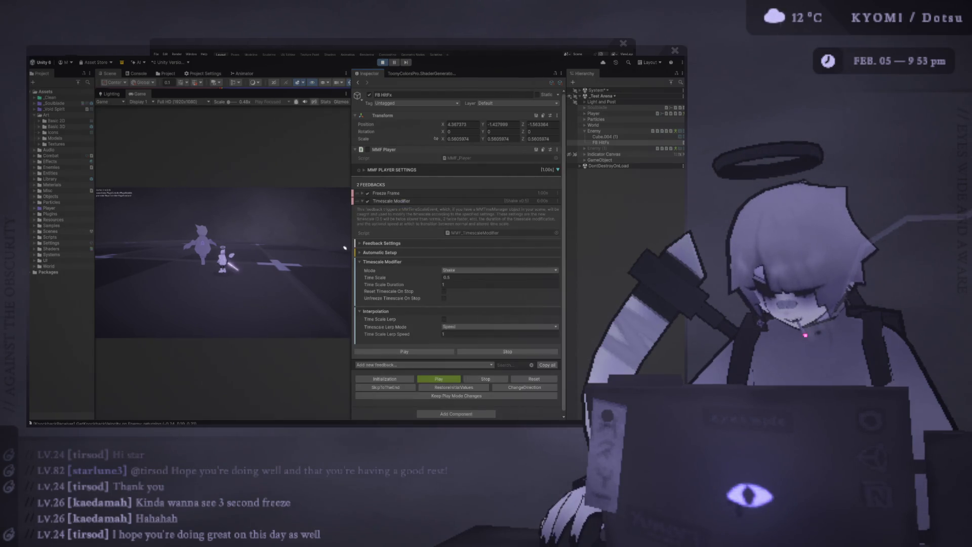
{"action": "left_click_drag", "start_coordinate": [353, 246], "coordinate": [334, 246]}
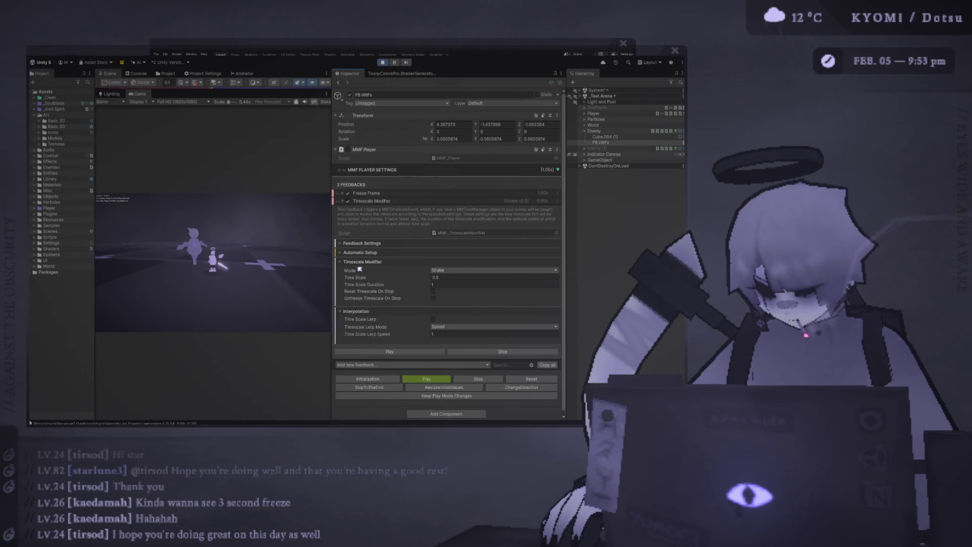
Step: Set the Timescale Modifier to Change mode with Time Scale 0.5, then test-play the chain
{"action": "left_click", "coordinate": [449, 276]}
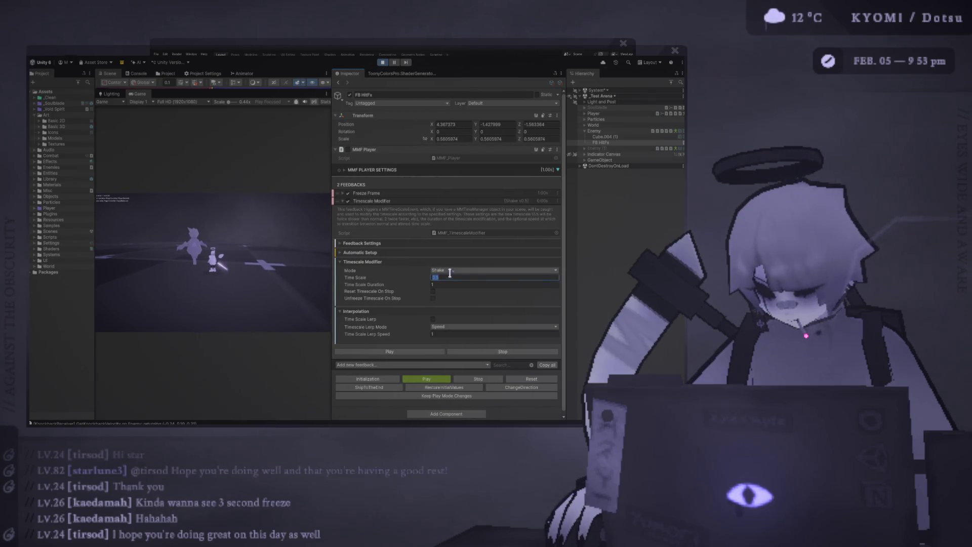
{"action": "left_click", "coordinate": [460, 288]}
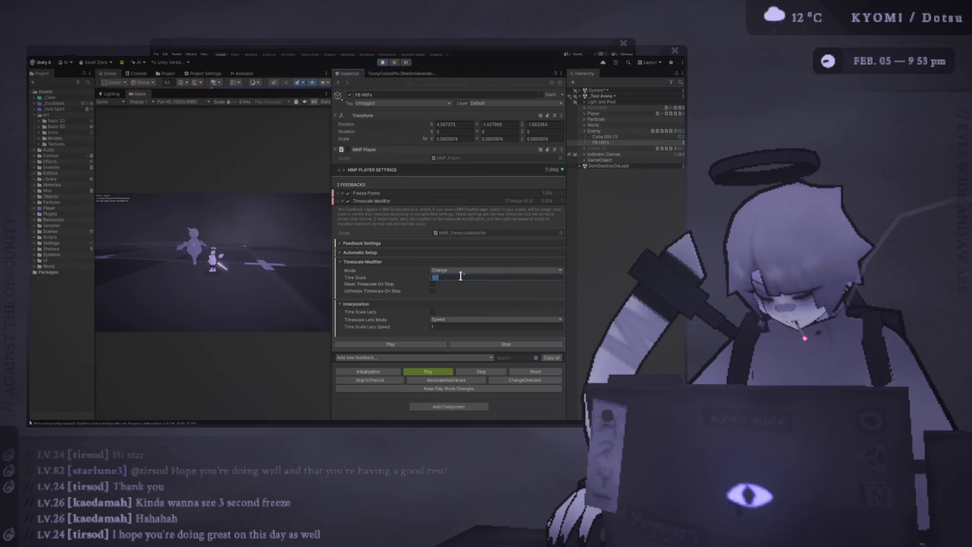
{"action": "type", "text": "0.2"}
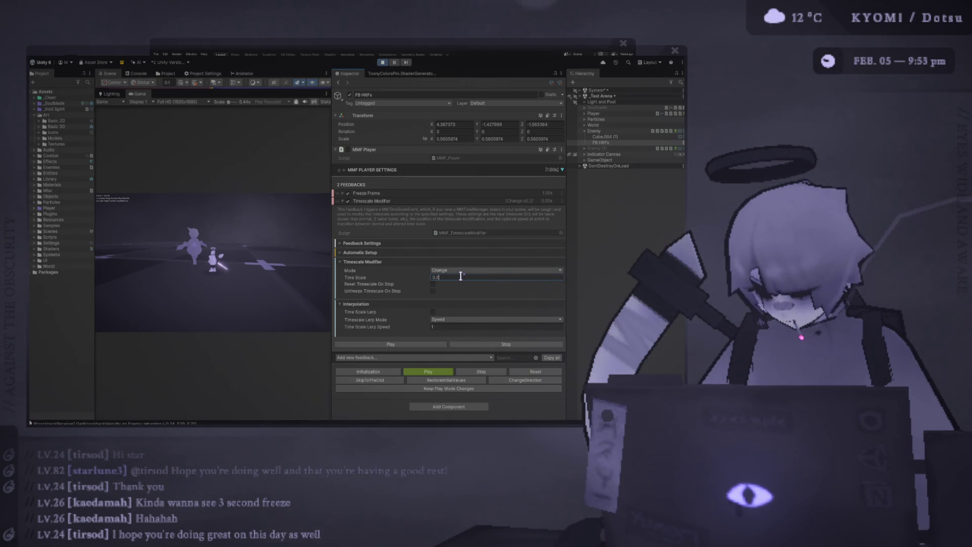
{"action": "key", "text": "Escape"}
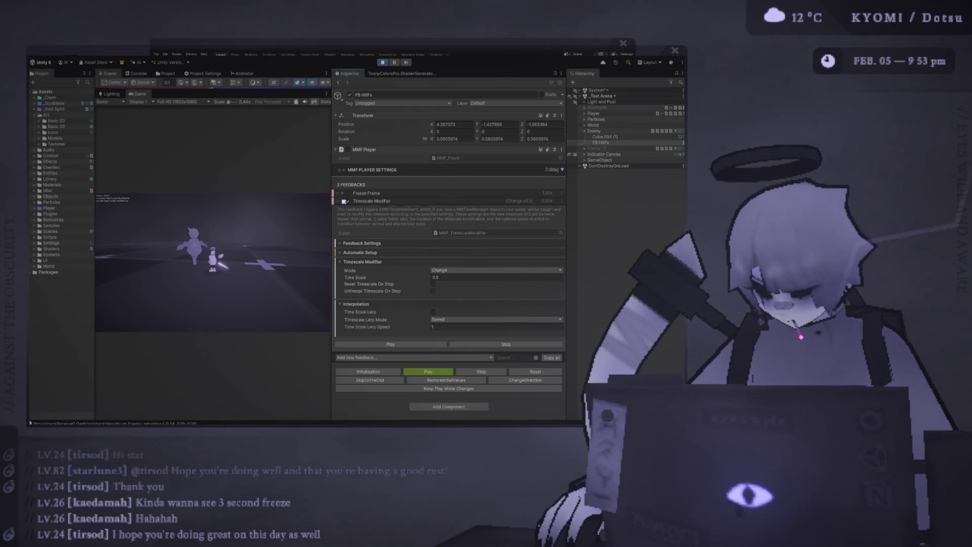
{"action": "left_click", "coordinate": [344, 201]}
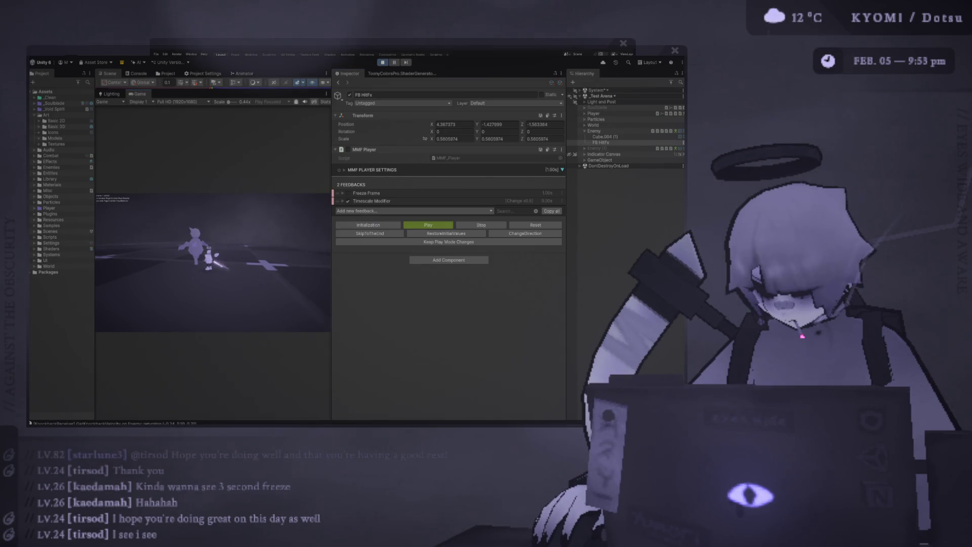
{"action": "left_click", "coordinate": [428, 225]}
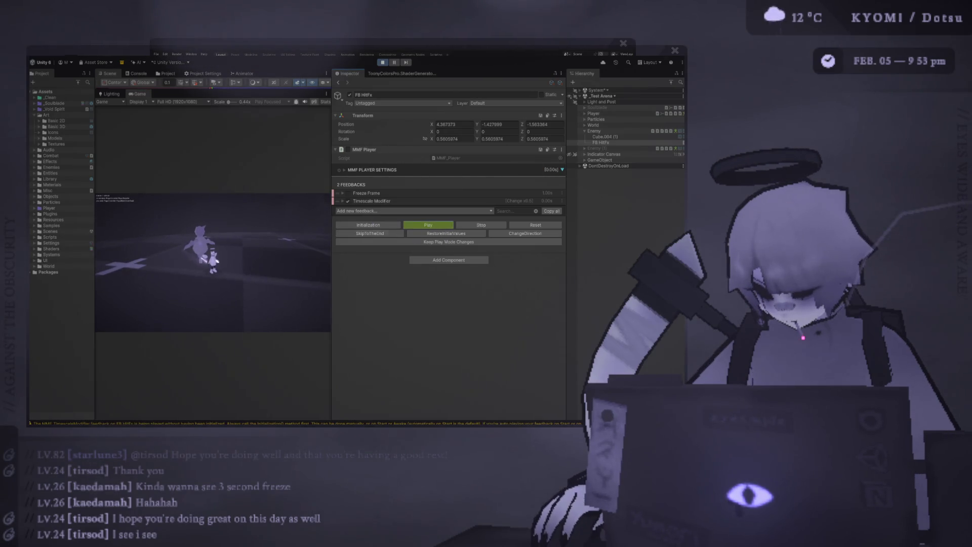
Step: Duplicate the Timescale Modifier as a third feedback that sets Time Scale back to 1
{"action": "left_click", "coordinate": [564, 201]}
{"action": "left_click", "coordinate": [591, 233]}
{"action": "left_click", "coordinate": [394, 208]}
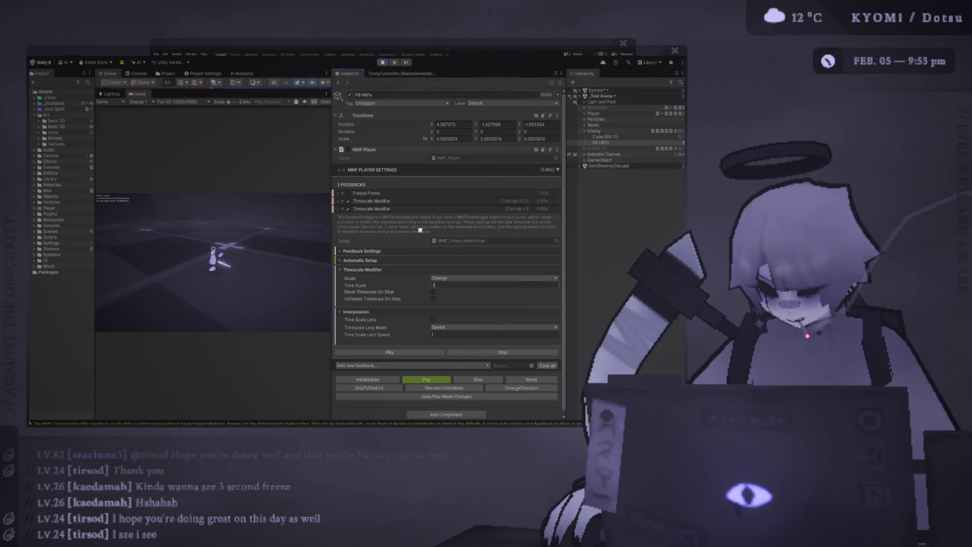
{"action": "left_click", "coordinate": [412, 209]}
{"action": "left_click", "coordinate": [412, 211]}
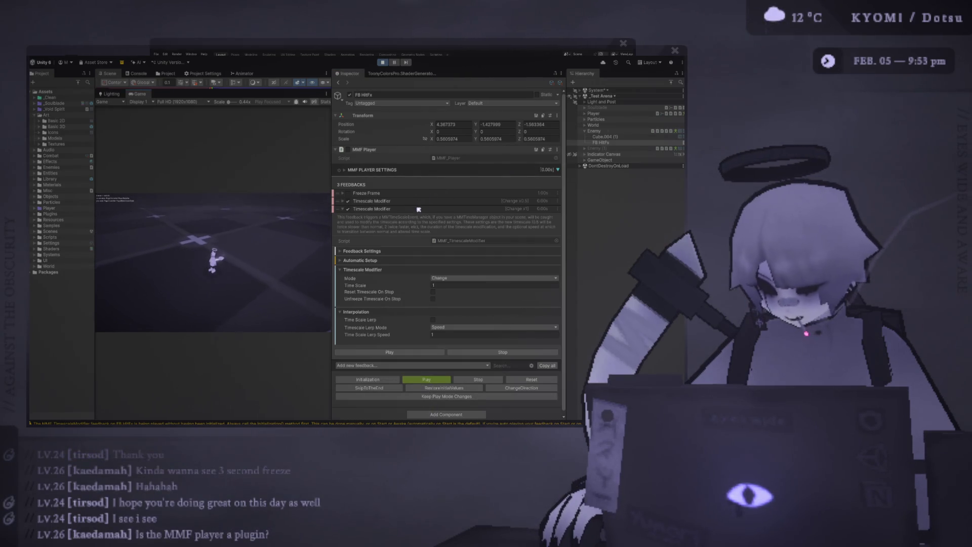
{"action": "left_click", "coordinate": [412, 209]}
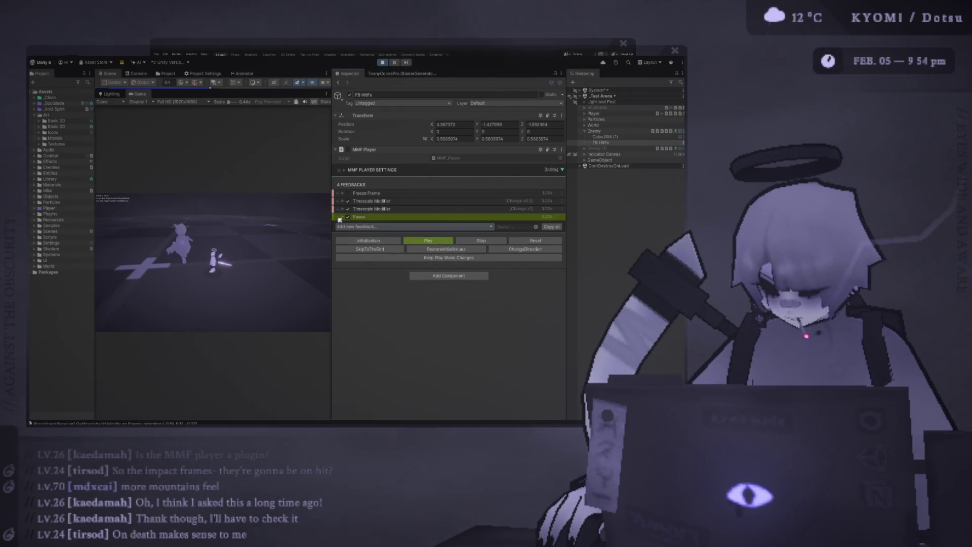
Step: Move the Pause feedback above the second Timescale Modifier and set its Pause Duration to 0.1
{"action": "left_click_drag", "start_coordinate": [339, 220], "coordinate": [340, 208]}
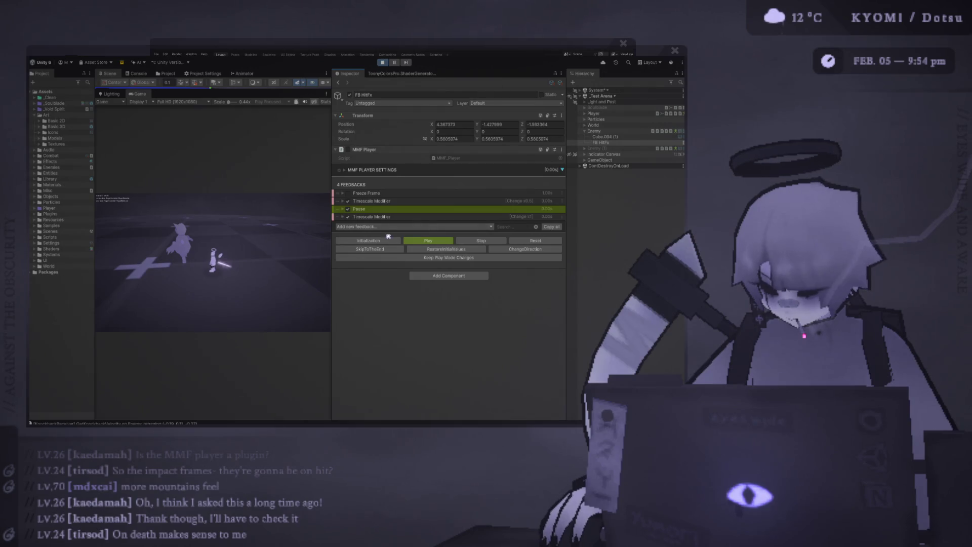
{"action": "left_click", "coordinate": [344, 209]}
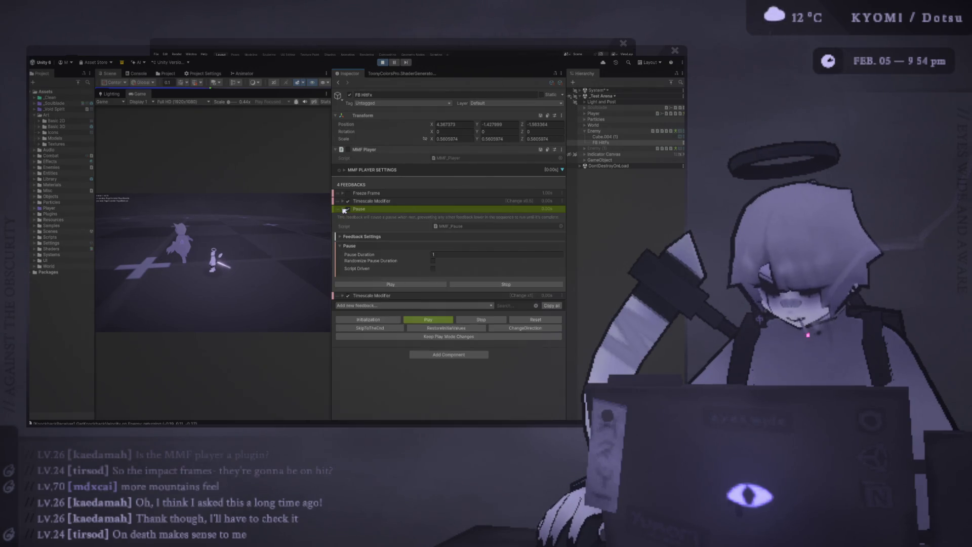
{"action": "left_click", "coordinate": [441, 248]}
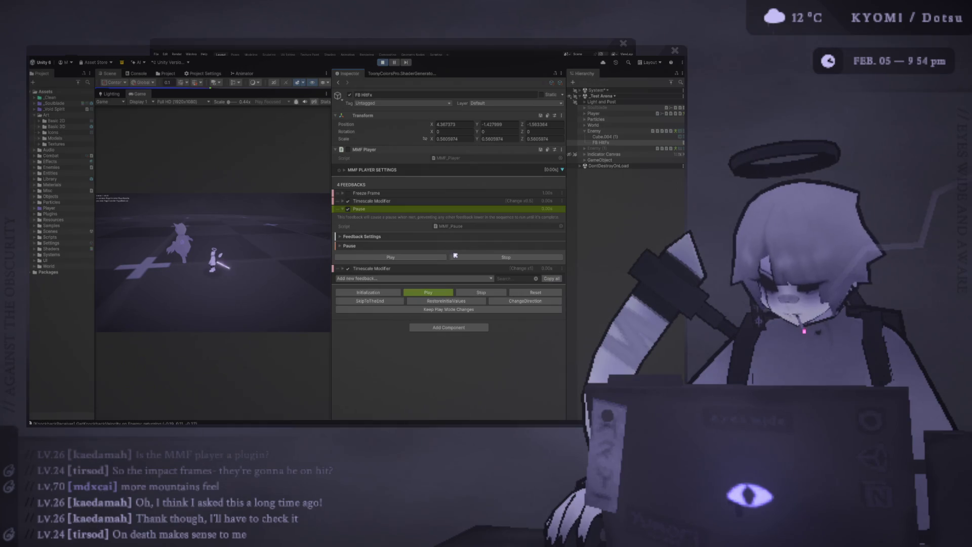
{"action": "left_click", "coordinate": [442, 247]}
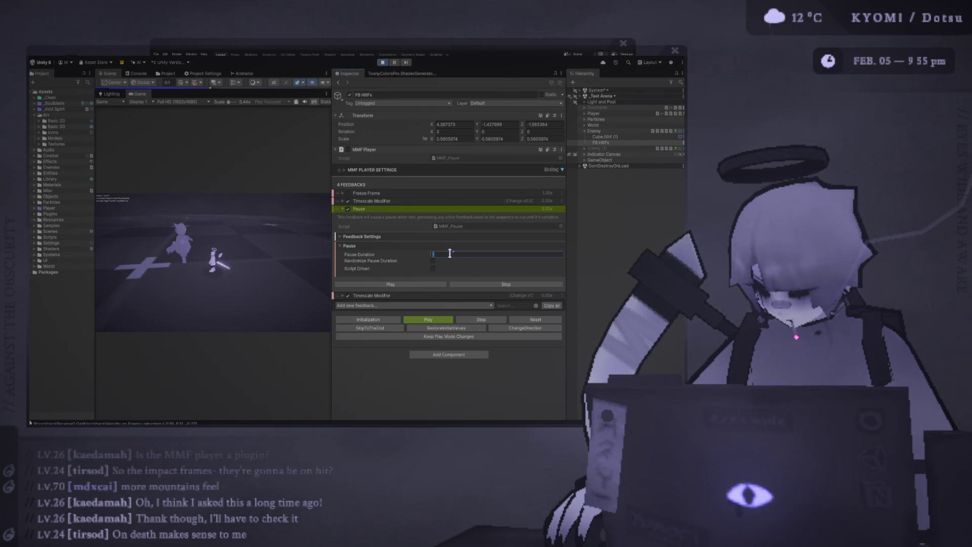
{"action": "type", "text": "0.1"}
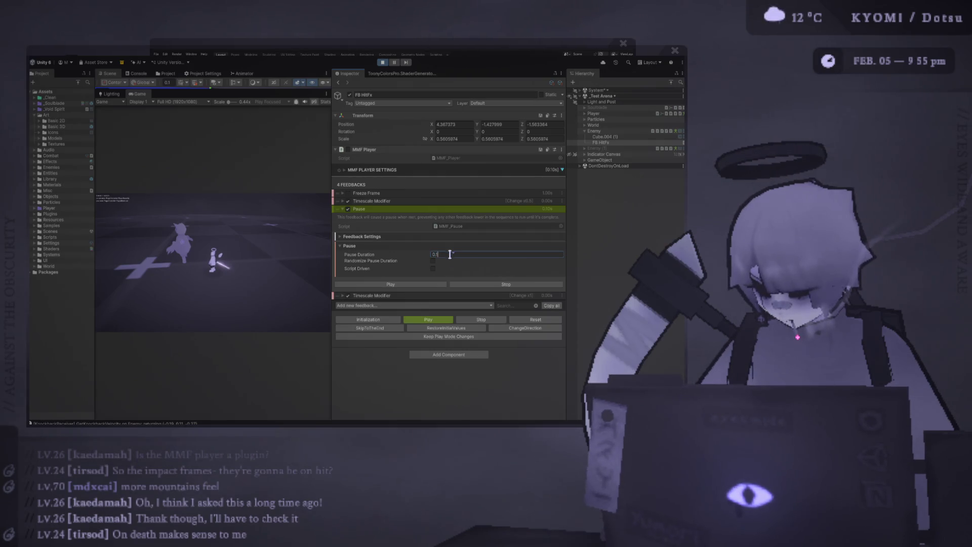
Step: Preview the feedback chain, then disable the Pause feedback
{"action": "left_click", "coordinate": [375, 209]}
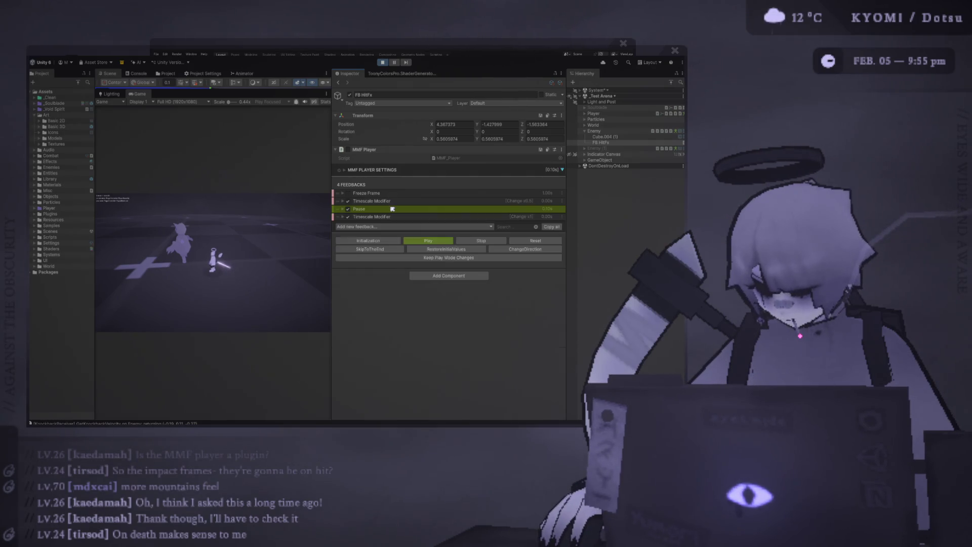
{"action": "left_click", "coordinate": [424, 241]}
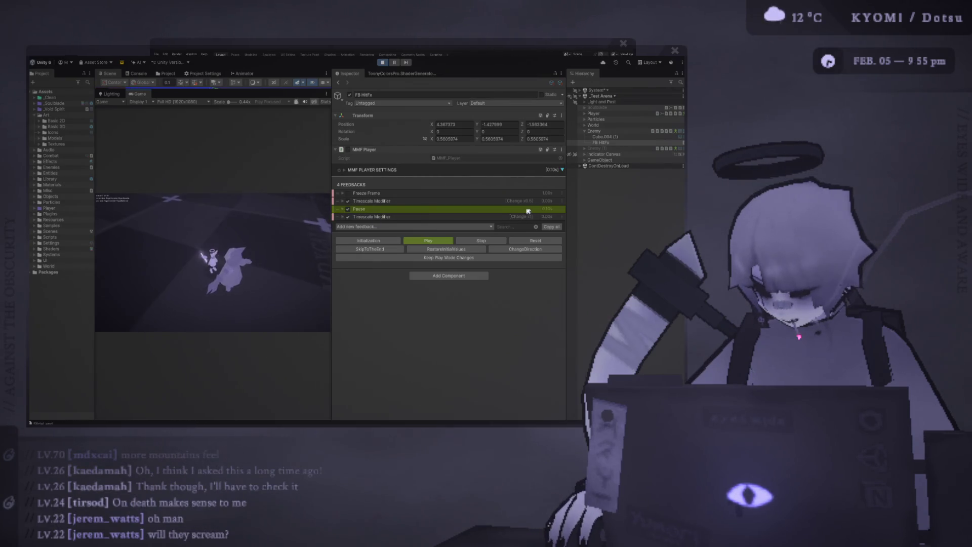
{"action": "left_click", "coordinate": [348, 209]}
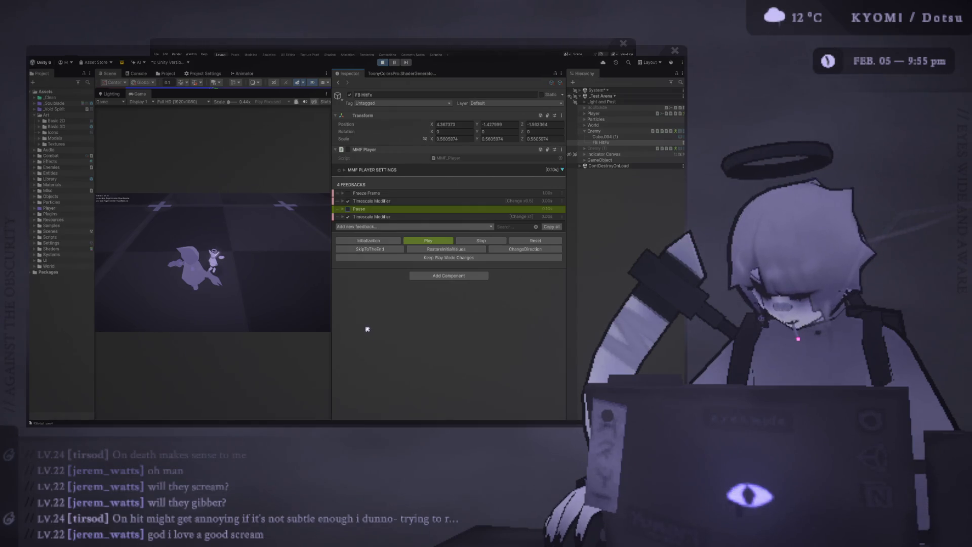
Step: Add a Holding Pause above the second Timescale Modifier and test it with a 0.1 duration
{"action": "left_click", "coordinate": [434, 331]}
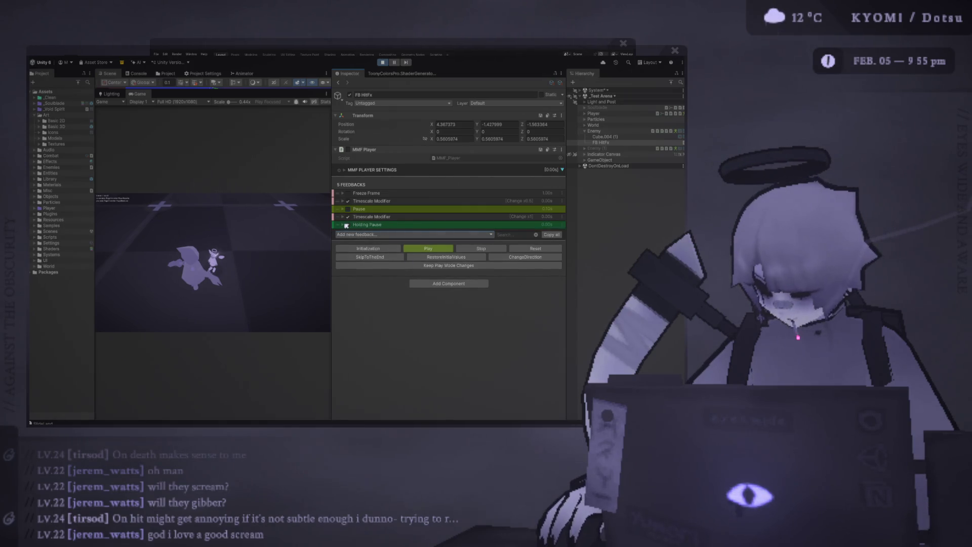
{"action": "left_click_drag", "start_coordinate": [346, 225], "coordinate": [347, 216]}
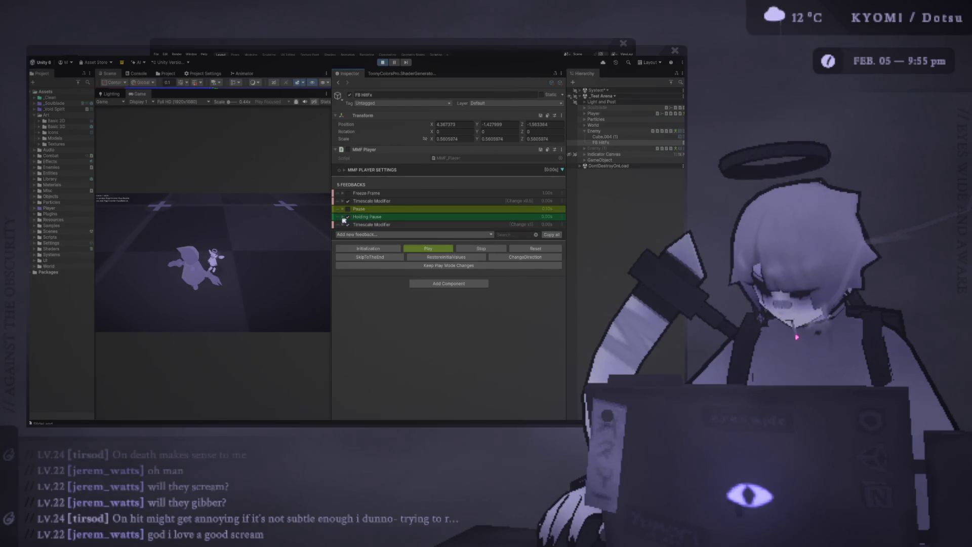
{"action": "left_click", "coordinate": [343, 218]}
{"action": "type", "text": "0.1"}
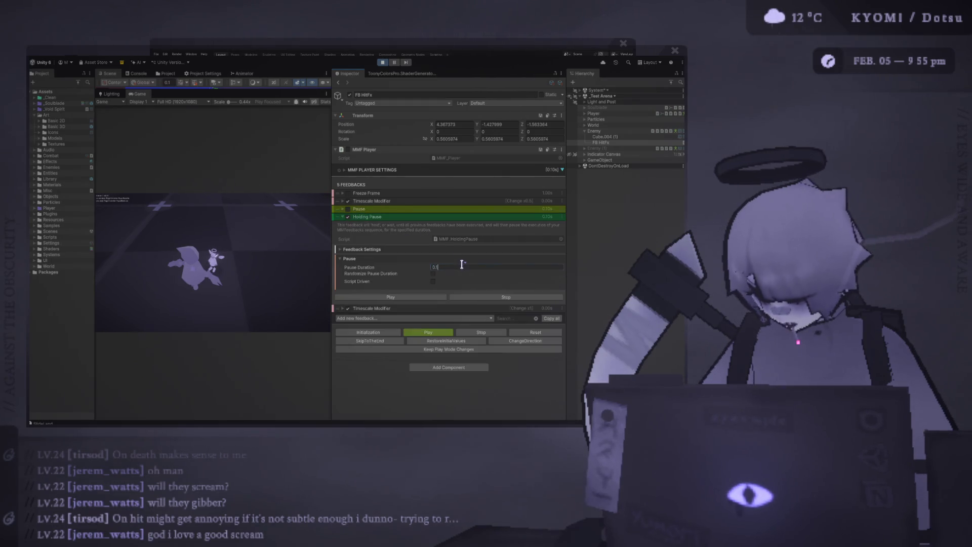
{"action": "left_click", "coordinate": [424, 332]}
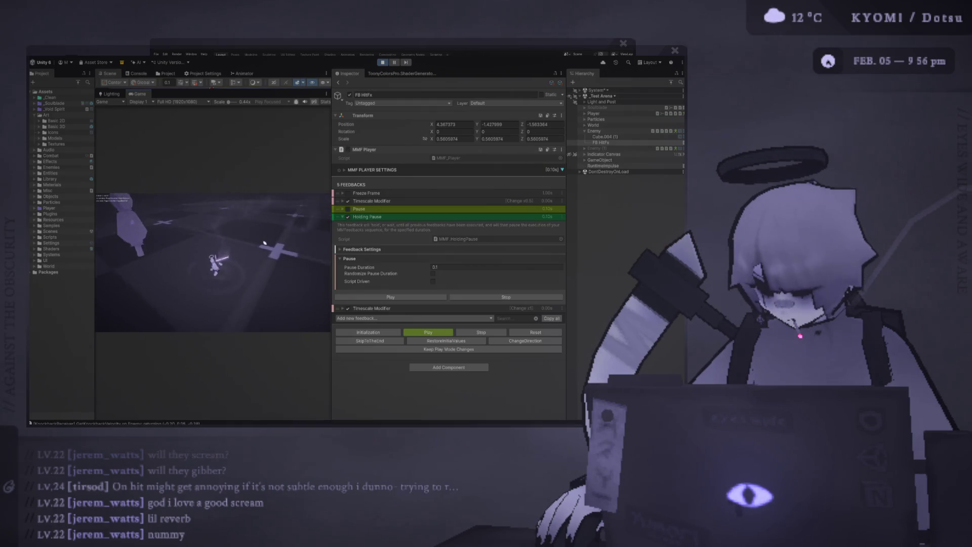
{"action": "left_click", "coordinate": [388, 216]}
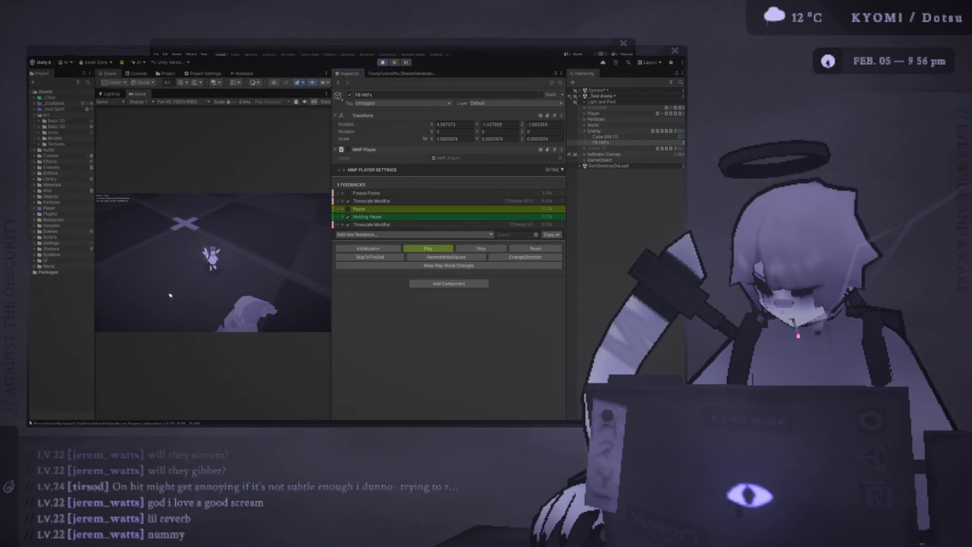
{"action": "left_click", "coordinate": [169, 294]}
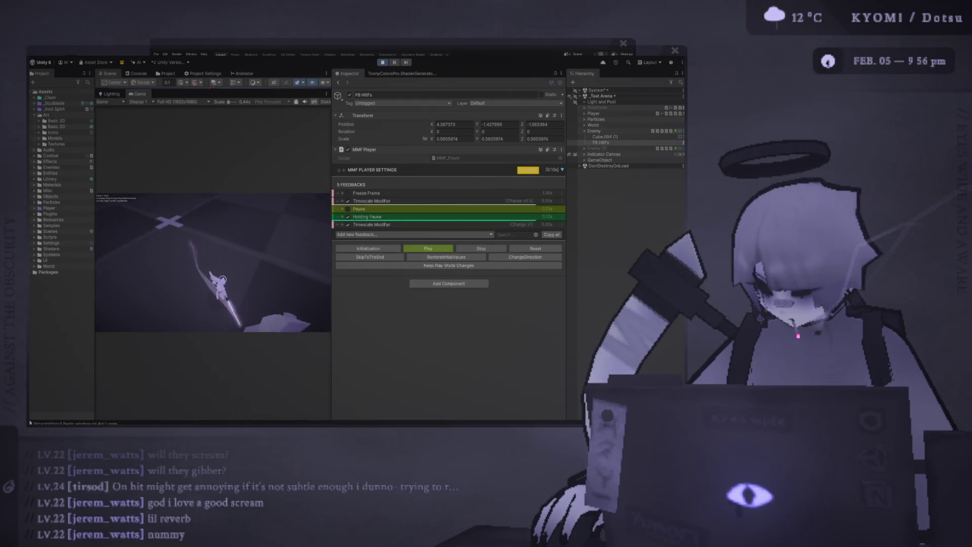
Step: Set the Holding Pause duration to 0.05 and enable Keep Play Mode Changes
{"action": "left_click", "coordinate": [379, 216]}
{"action": "type", "text": "0.01"}
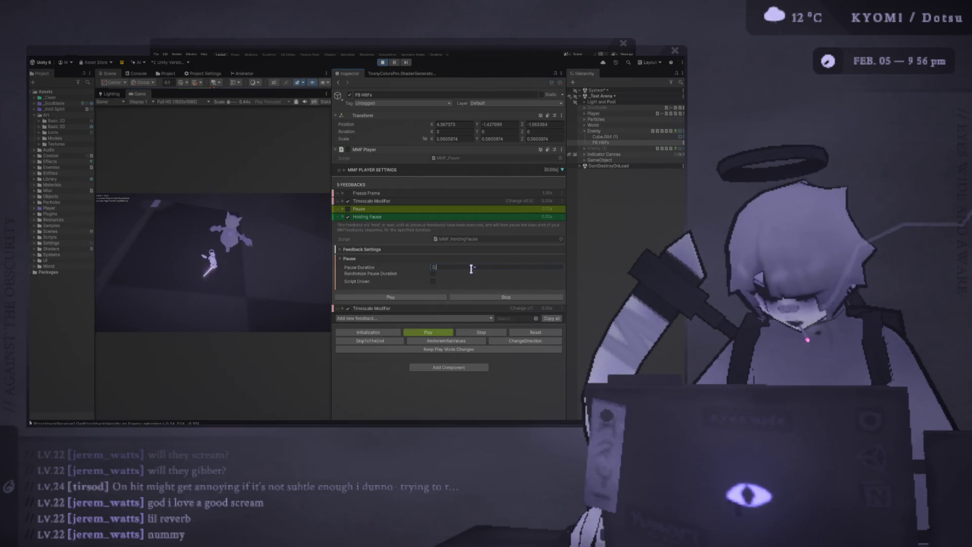
{"action": "key", "text": "Return"}
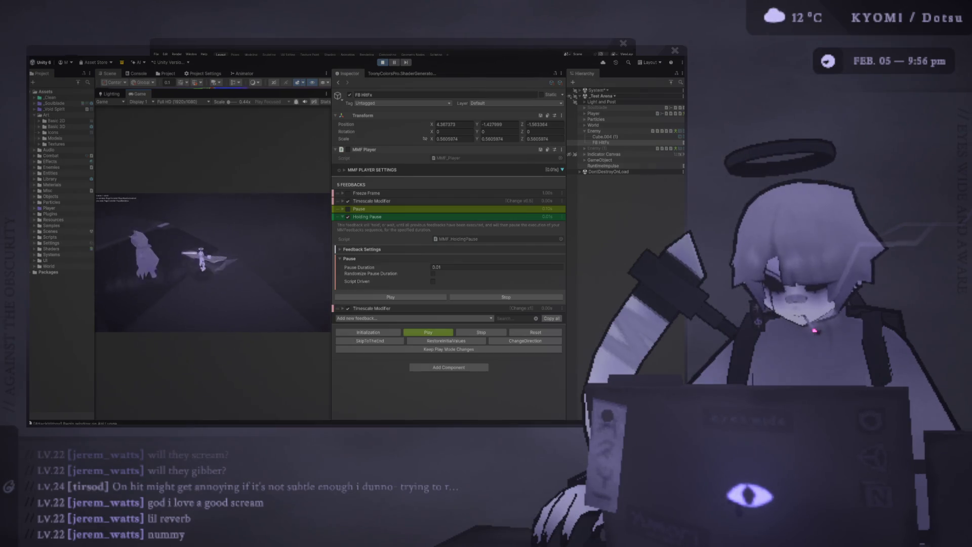
{"action": "double_click", "coordinate": [473, 265]}
{"action": "type", "text": "0.05"}
{"action": "key", "text": "Return"}
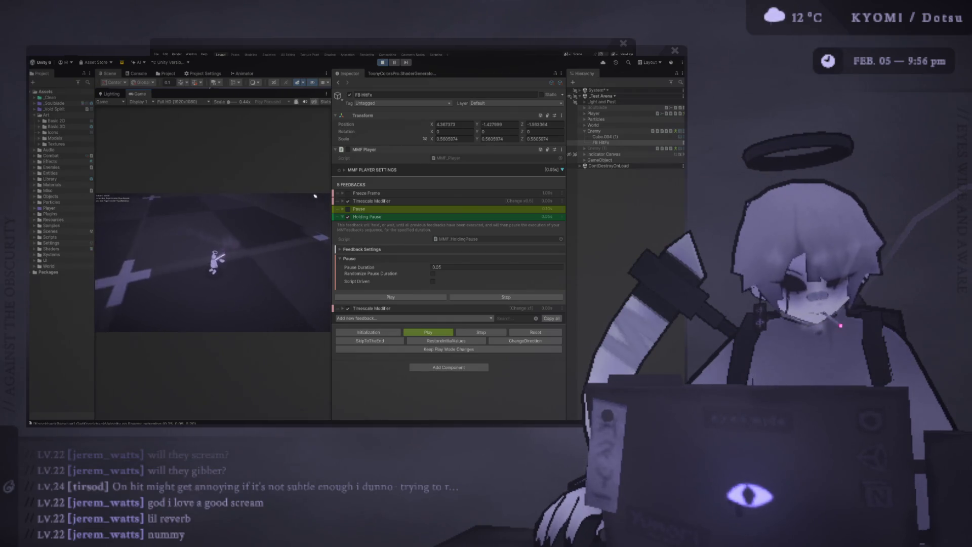
{"action": "left_click_drag", "start_coordinate": [331, 203], "coordinate": [461, 203]}
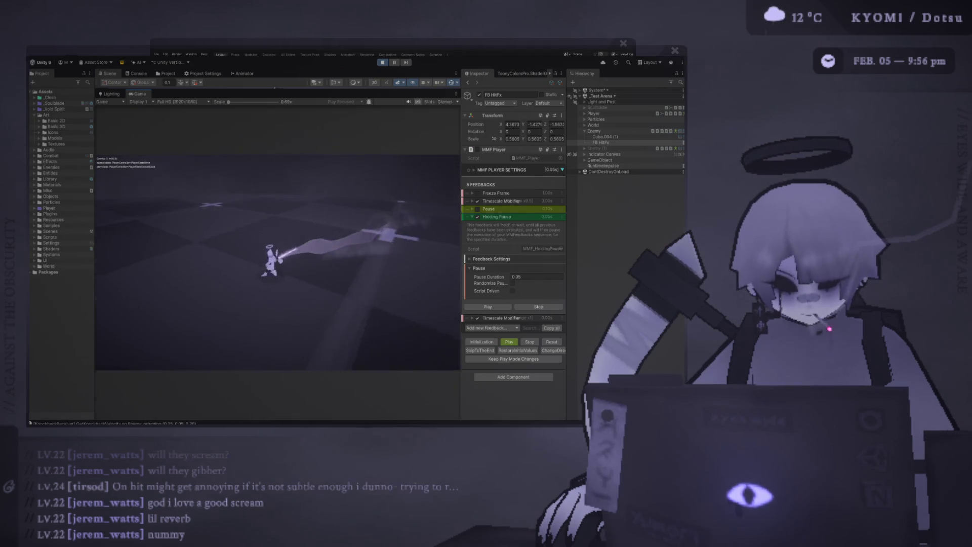
{"action": "left_click", "coordinate": [520, 359]}
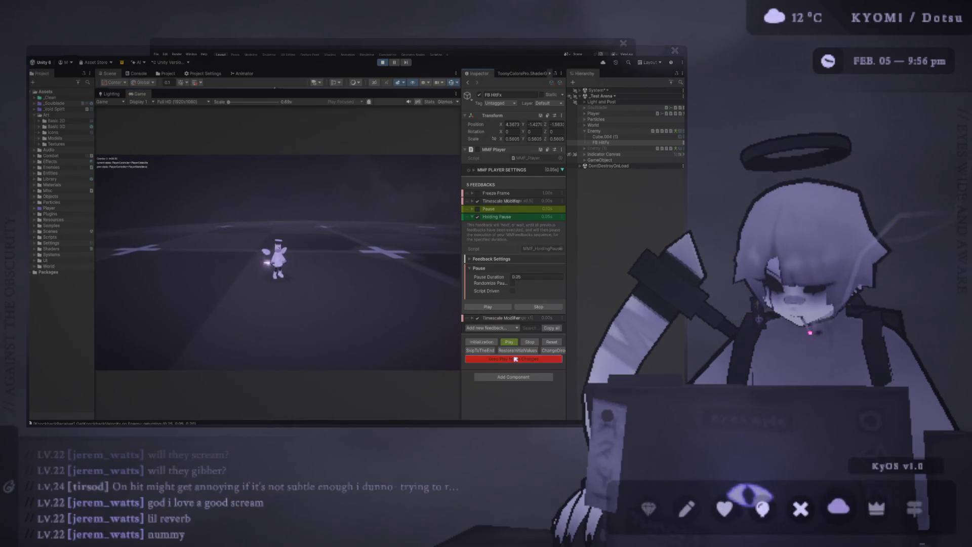